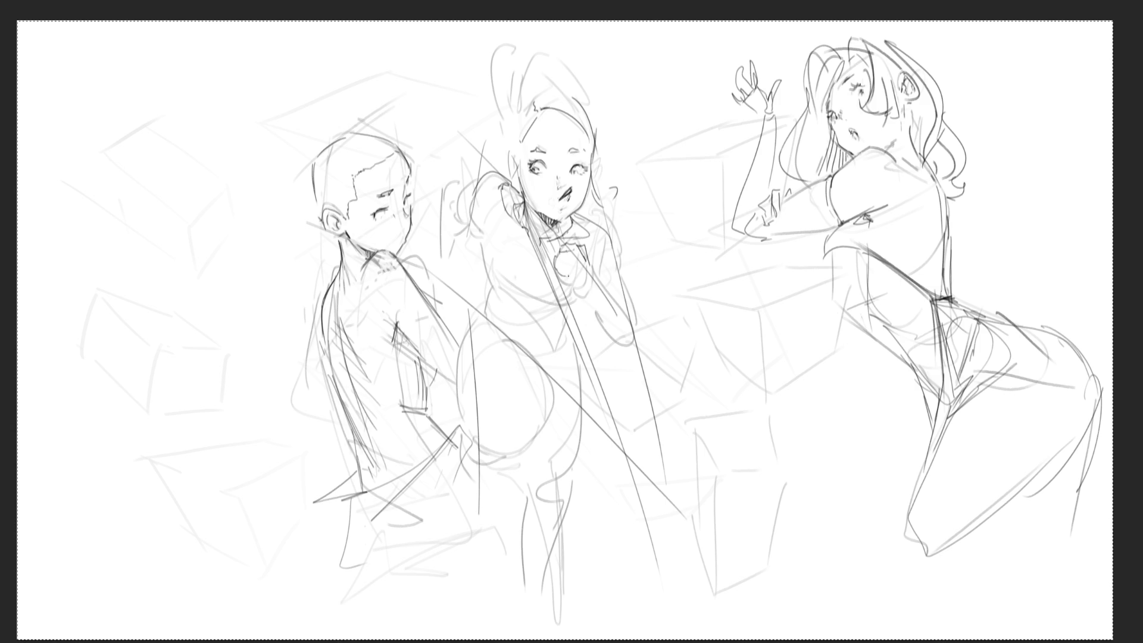
Sketch the middle girl's clasped hand, forearm and shoulder lines at her chest.
{"action": "mouse_move", "coordinate": [560, 275]}
{"action": "left_mouse_down"}
{"action": "mouse_move", "coordinate": [594, 291]}
{"action": "mouse_move", "coordinate": [593, 304]}
{"action": "mouse_move", "coordinate": [607, 293]}
{"action": "mouse_move", "coordinate": [620, 347]}
{"action": "left_mouse_up"}
{"action": "left_click_drag", "start_coordinate": [611, 288], "coordinate": [636, 343]}
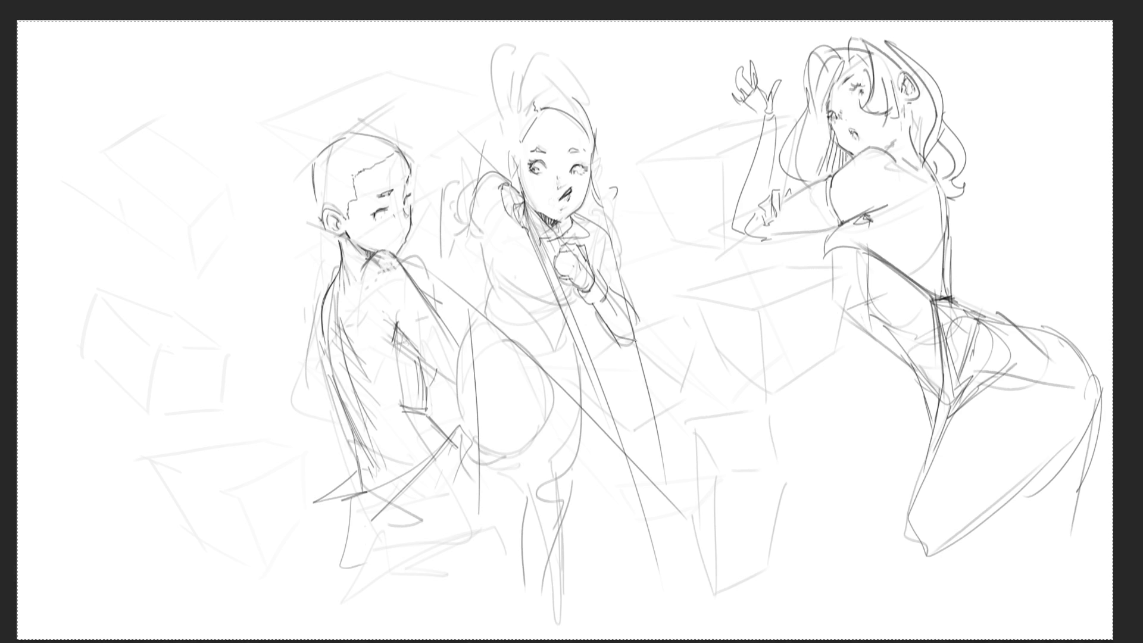
{"action": "mouse_move", "coordinate": [591, 257]}
{"action": "left_mouse_down"}
{"action": "mouse_move", "coordinate": [623, 271]}
{"action": "mouse_move", "coordinate": [644, 315]}
{"action": "left_mouse_up"}
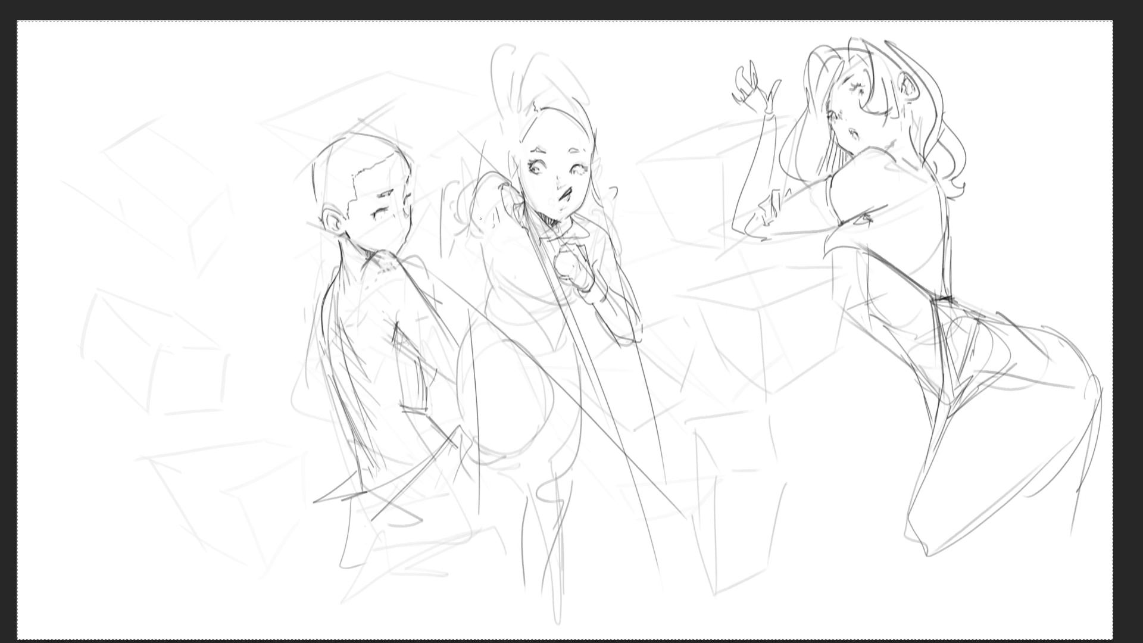
{"action": "mouse_move", "coordinate": [473, 206]}
{"action": "left_mouse_down"}
{"action": "mouse_move", "coordinate": [489, 246]}
{"action": "mouse_move", "coordinate": [482, 272]}
{"action": "left_mouse_up"}
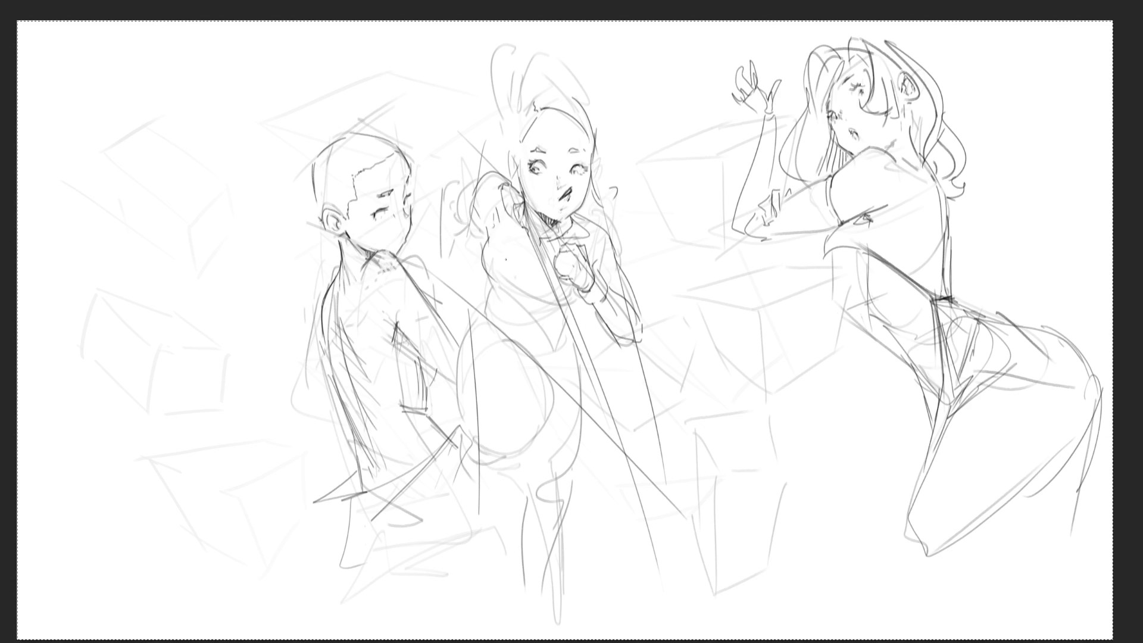
Rework the middle girl's upper arm, undoing and redrawing the strokes until the line reads right.
{"action": "key", "text": "ctrl+z"}
{"action": "left_click_drag", "start_coordinate": [502, 232], "coordinate": [479, 263]}
{"action": "key", "text": "ctrl+z"}
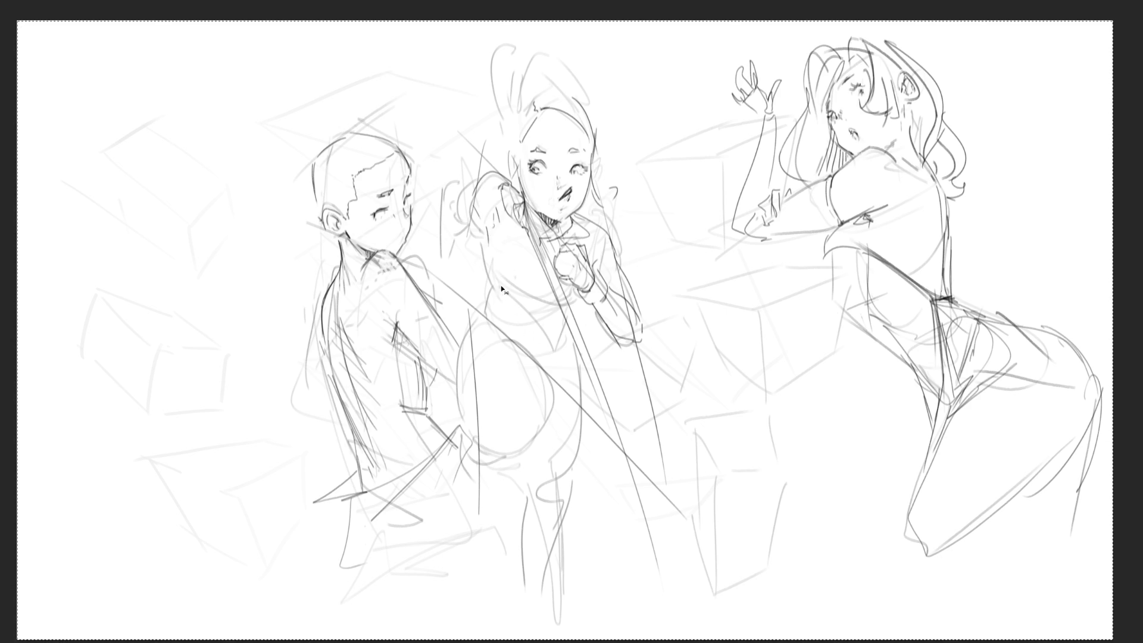
{"action": "mouse_move", "coordinate": [496, 225]}
{"action": "left_mouse_down"}
{"action": "mouse_move", "coordinate": [480, 283]}
{"action": "mouse_move", "coordinate": [493, 312]}
{"action": "left_mouse_up"}
{"action": "left_click_drag", "start_coordinate": [538, 268], "coordinate": [561, 323]}
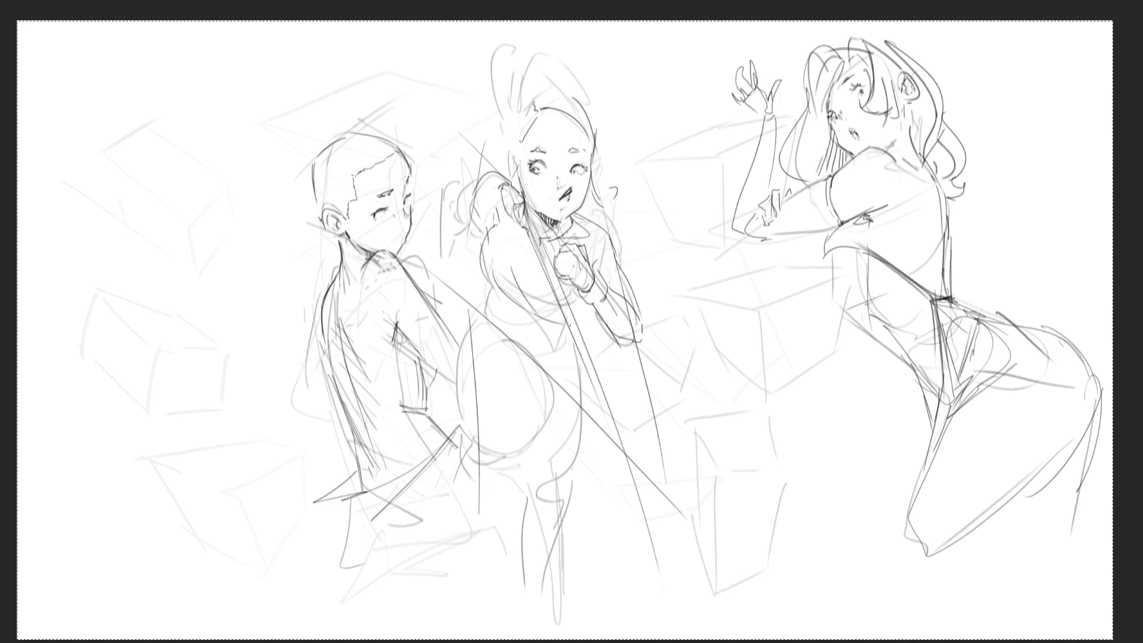
{"action": "key", "text": "ctrl+z"}
{"action": "left_click_drag", "start_coordinate": [552, 243], "coordinate": [517, 334]}
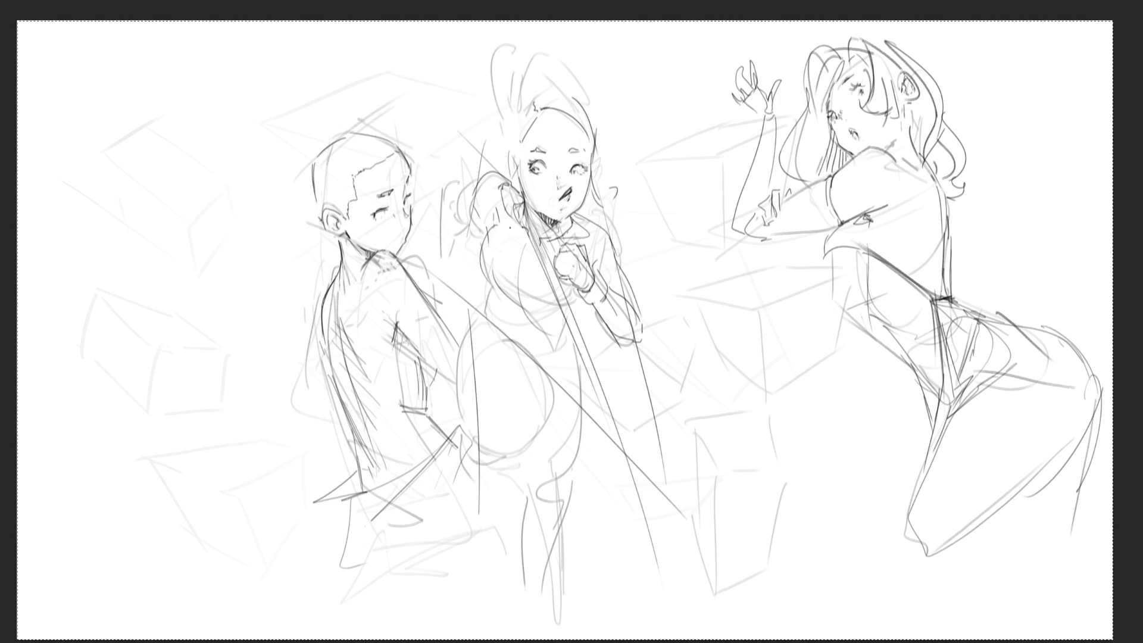
{"action": "key", "text": "ctrl+z"}
{"action": "left_click_drag", "start_coordinate": [509, 226], "coordinate": [500, 272]}
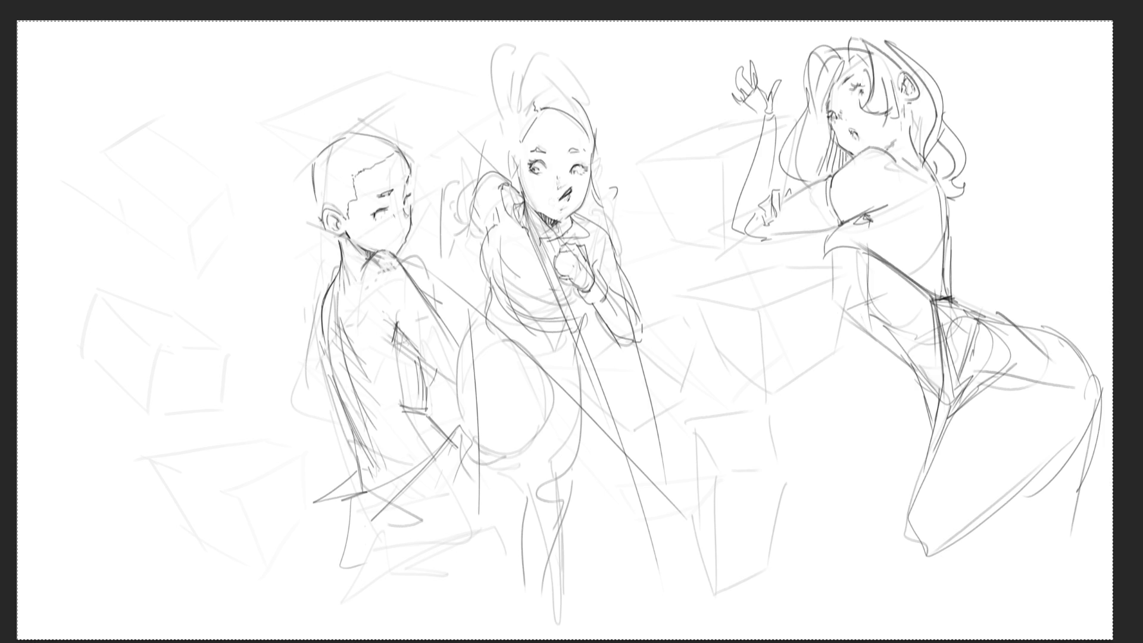
Try and undo a neck stroke on the right girl, then sketch the top of her hair.
{"action": "left_click_drag", "start_coordinate": [896, 140], "coordinate": [884, 152]}
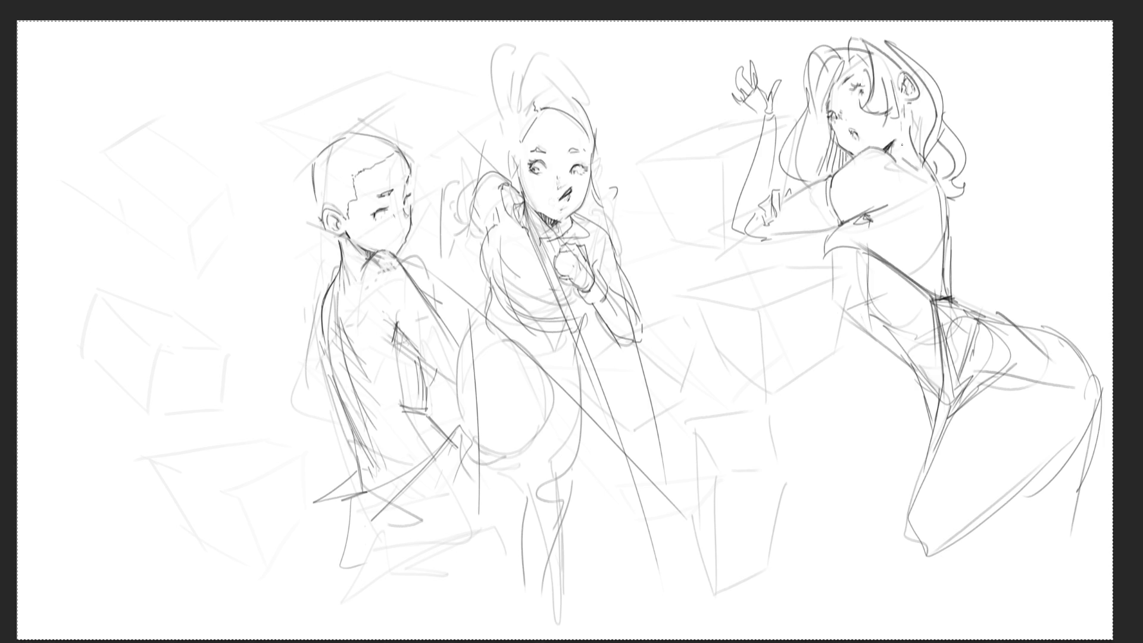
{"action": "key", "text": "ctrl+z"}
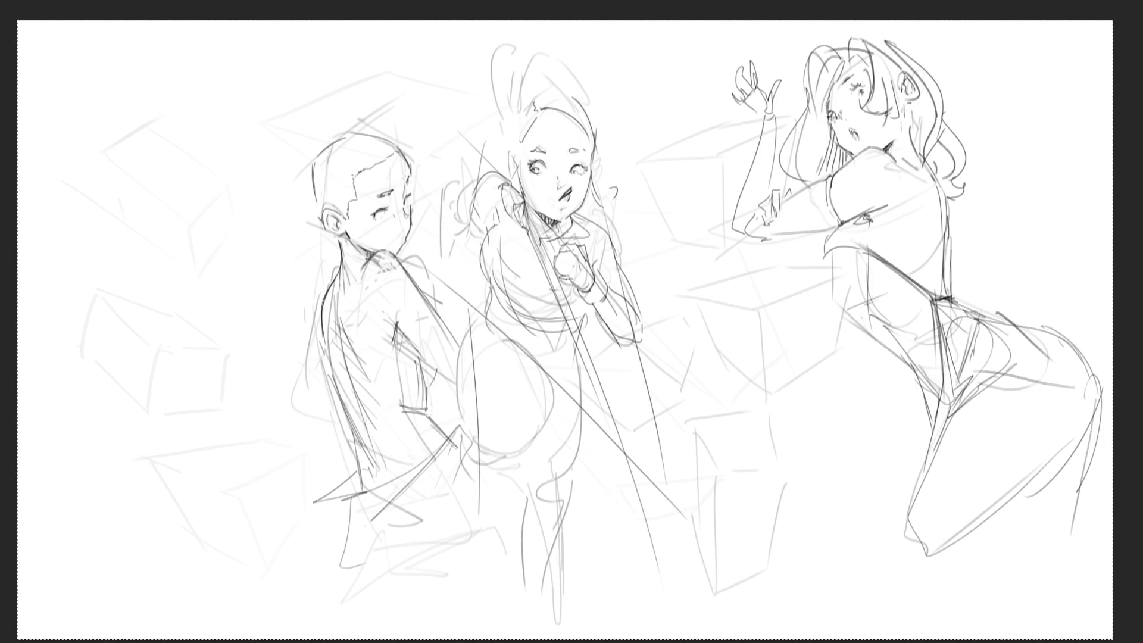
{"action": "key", "text": "ctrl+z"}
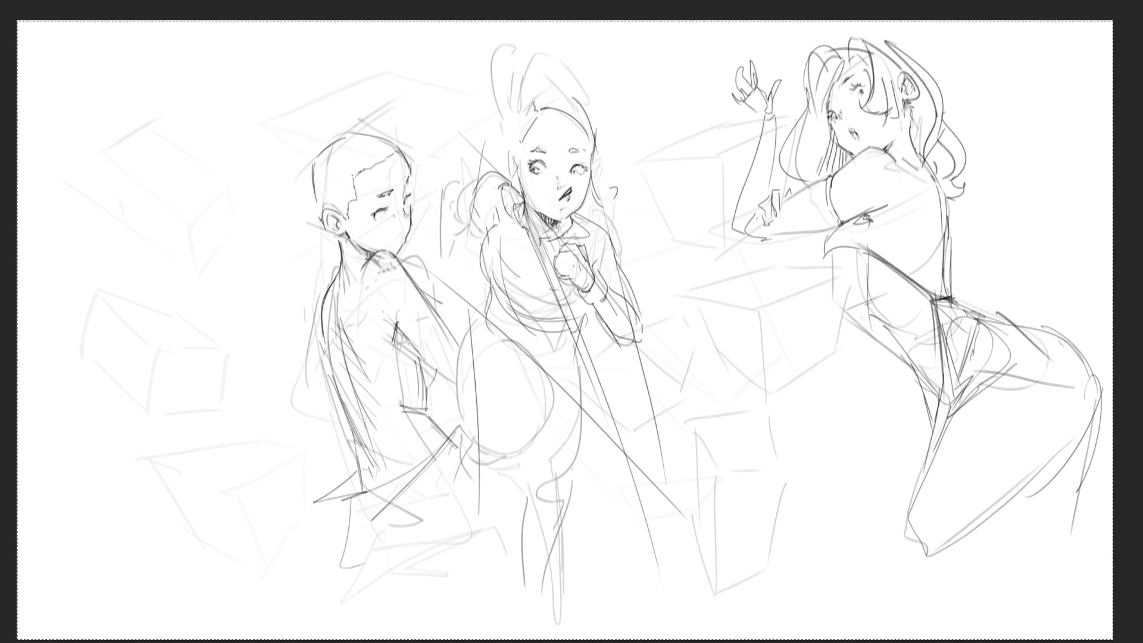
{"action": "mouse_move", "coordinate": [849, 41]}
{"action": "left_mouse_down"}
{"action": "mouse_move", "coordinate": [893, 32]}
{"action": "mouse_move", "coordinate": [848, 53]}
{"action": "mouse_move", "coordinate": [843, 46]}
{"action": "left_mouse_up"}
Add fingers to the right girl's raised hand and a line at her elbow.
{"action": "mouse_move", "coordinate": [734, 64]}
{"action": "left_mouse_down"}
{"action": "mouse_move", "coordinate": [744, 84]}
{"action": "mouse_move", "coordinate": [752, 78]}
{"action": "left_mouse_up"}
{"action": "mouse_move", "coordinate": [750, 75]}
{"action": "left_mouse_down"}
{"action": "mouse_move", "coordinate": [758, 90]}
{"action": "mouse_move", "coordinate": [742, 87]}
{"action": "mouse_move", "coordinate": [722, 39]}
{"action": "mouse_move", "coordinate": [734, 53]}
{"action": "left_mouse_up"}
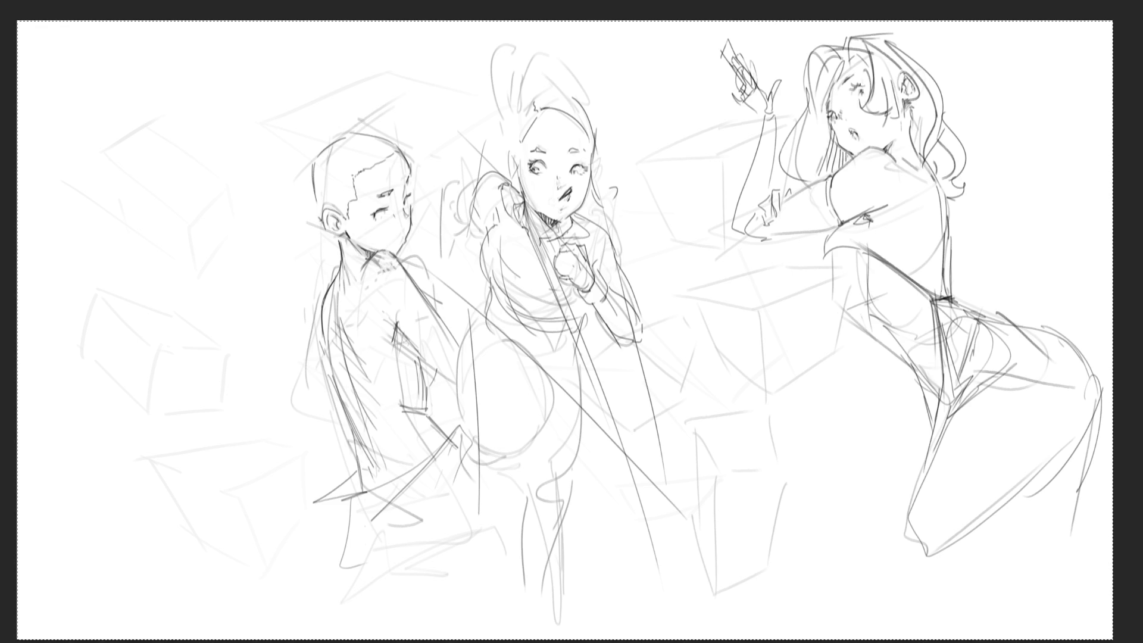
{"action": "mouse_move", "coordinate": [739, 105]}
{"action": "left_mouse_down"}
{"action": "mouse_move", "coordinate": [757, 118]}
{"action": "mouse_move", "coordinate": [768, 84]}
{"action": "mouse_move", "coordinate": [782, 79]}
{"action": "mouse_move", "coordinate": [759, 129]}
{"action": "left_mouse_up"}
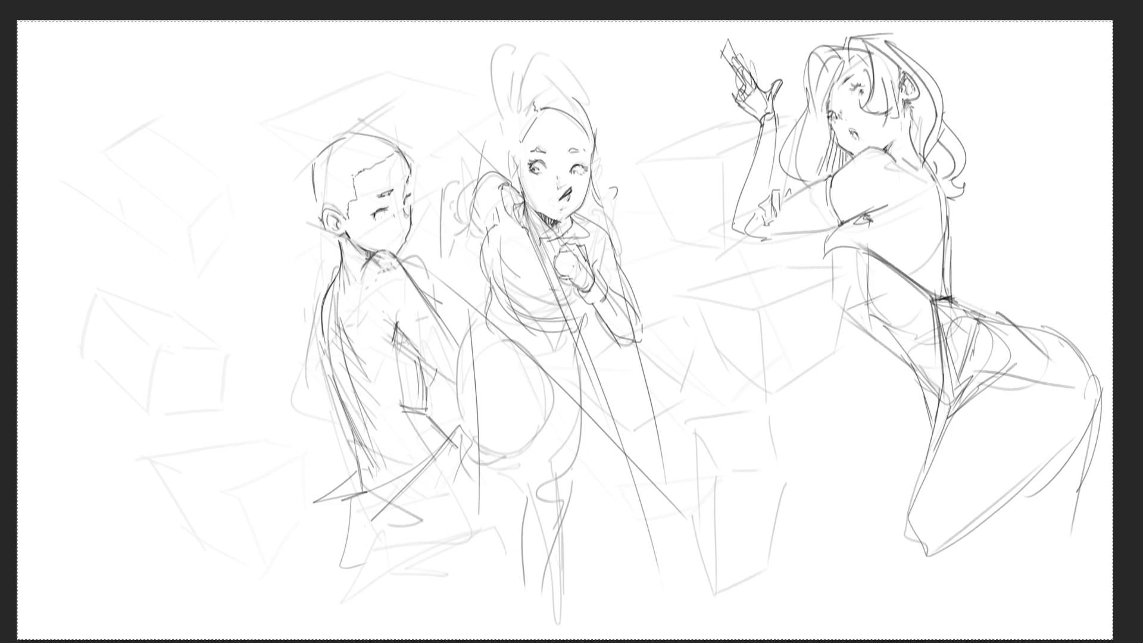
{"action": "left_click_drag", "start_coordinate": [734, 234], "coordinate": [833, 224]}
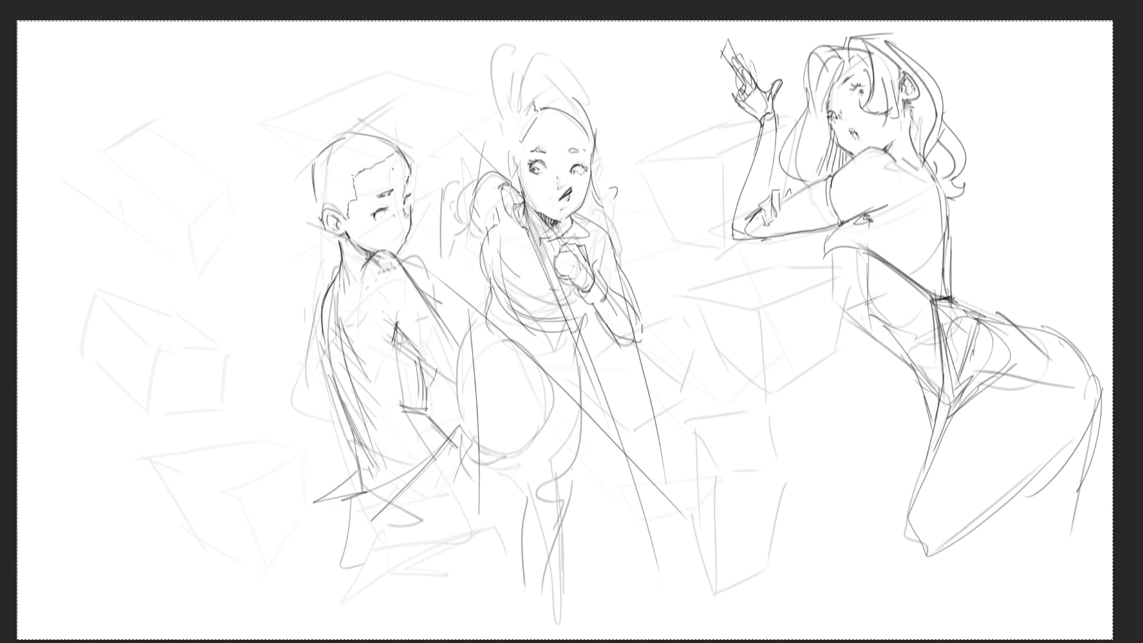
Retrace the left girl's head outline.
{"action": "left_click_drag", "start_coordinate": [393, 166], "coordinate": [385, 183]}
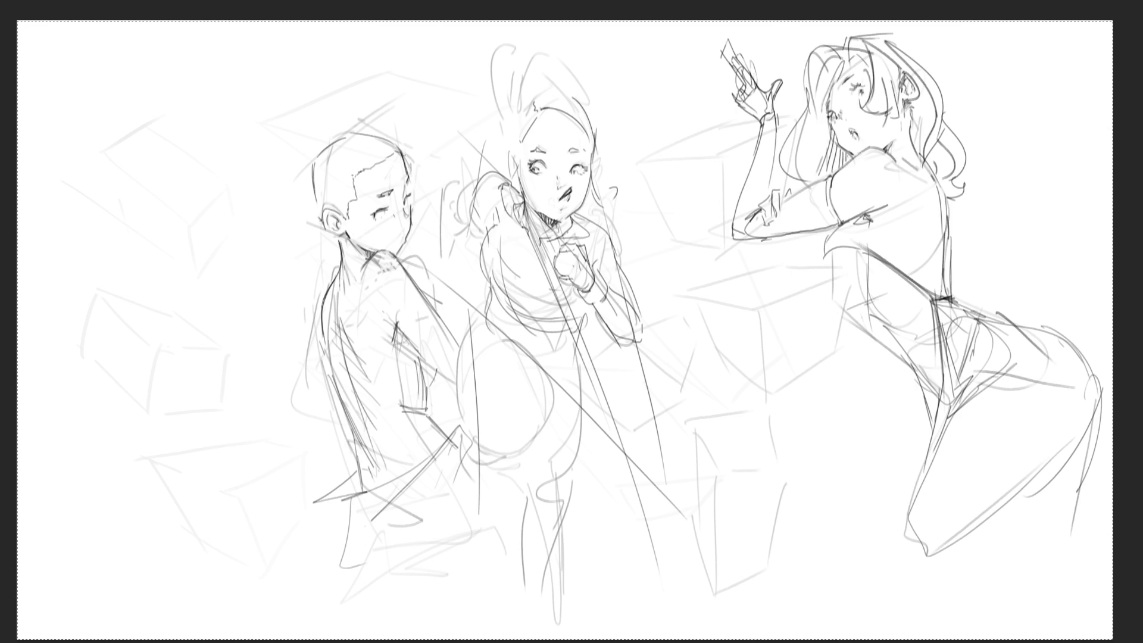
{"action": "mouse_move", "coordinate": [357, 128]}
{"action": "left_mouse_down"}
{"action": "mouse_move", "coordinate": [398, 149]}
{"action": "mouse_move", "coordinate": [306, 154]}
{"action": "mouse_move", "coordinate": [301, 210]}
{"action": "left_mouse_up"}
Draw the left girl's back contour, a long arm reaching down-left and a small hand at its end.
{"action": "mouse_move", "coordinate": [330, 286]}
{"action": "left_mouse_down"}
{"action": "mouse_move", "coordinate": [321, 353]}
{"action": "mouse_move", "coordinate": [300, 366]}
{"action": "left_mouse_up"}
{"action": "mouse_move", "coordinate": [317, 308]}
{"action": "left_mouse_down"}
{"action": "mouse_move", "coordinate": [288, 407]}
{"action": "mouse_move", "coordinate": [301, 415]}
{"action": "left_mouse_up"}
{"action": "mouse_move", "coordinate": [326, 378]}
{"action": "left_mouse_down"}
{"action": "mouse_move", "coordinate": [316, 403]}
{"action": "mouse_move", "coordinate": [278, 429]}
{"action": "mouse_move", "coordinate": [234, 543]}
{"action": "left_mouse_up"}
{"action": "left_click_drag", "start_coordinate": [310, 414], "coordinate": [226, 550]}
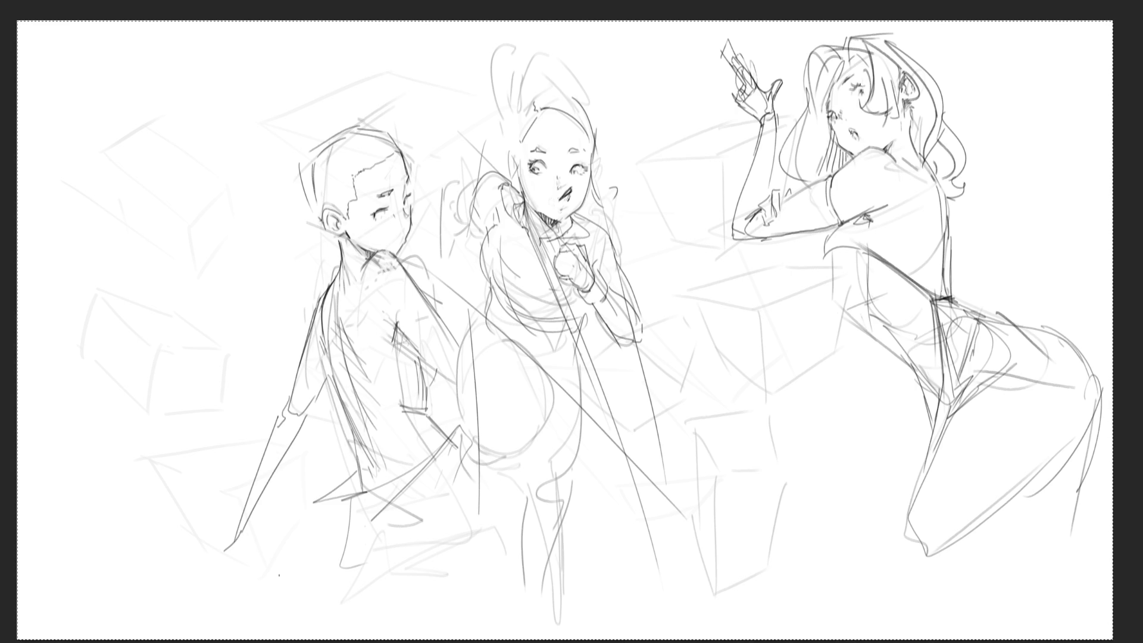
{"action": "left_click_drag", "start_coordinate": [243, 507], "coordinate": [237, 525]}
{"action": "mouse_move", "coordinate": [248, 496]}
{"action": "left_mouse_down"}
{"action": "mouse_move", "coordinate": [250, 532]}
{"action": "mouse_move", "coordinate": [222, 543]}
{"action": "left_mouse_up"}
{"action": "mouse_move", "coordinate": [223, 547]}
{"action": "left_mouse_down"}
{"action": "mouse_move", "coordinate": [250, 559]}
{"action": "mouse_move", "coordinate": [220, 561]}
{"action": "mouse_move", "coordinate": [256, 550]}
{"action": "mouse_move", "coordinate": [213, 548]}
{"action": "mouse_move", "coordinate": [188, 564]}
{"action": "left_mouse_up"}
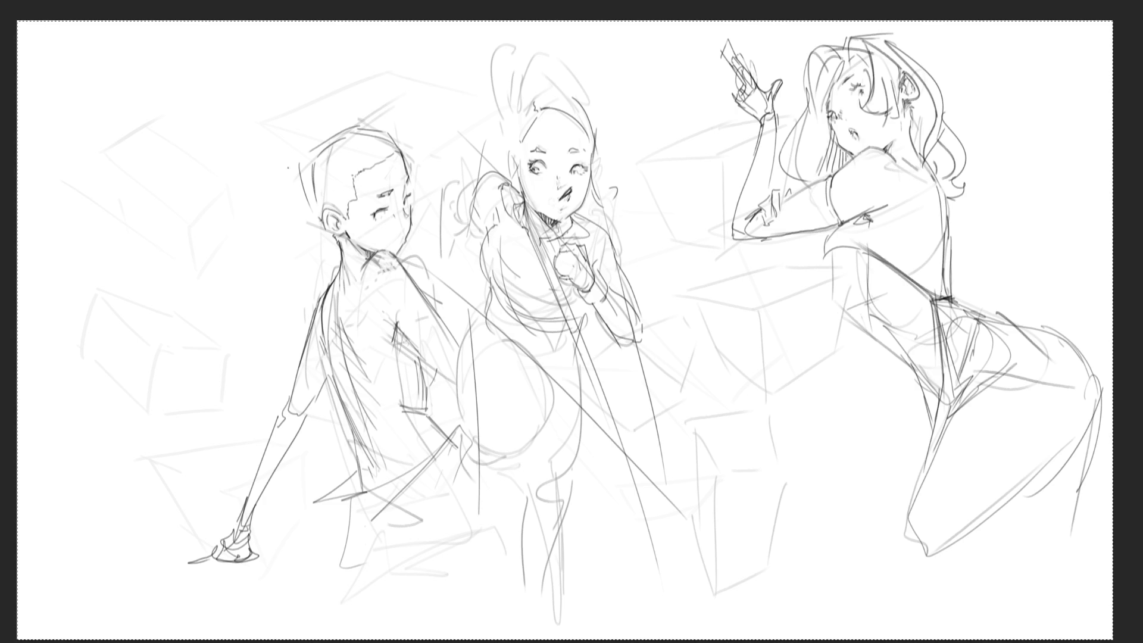
Sketch the left girl's hair arcing over and behind her head.
{"action": "left_click_drag", "start_coordinate": [280, 163], "coordinate": [313, 238]}
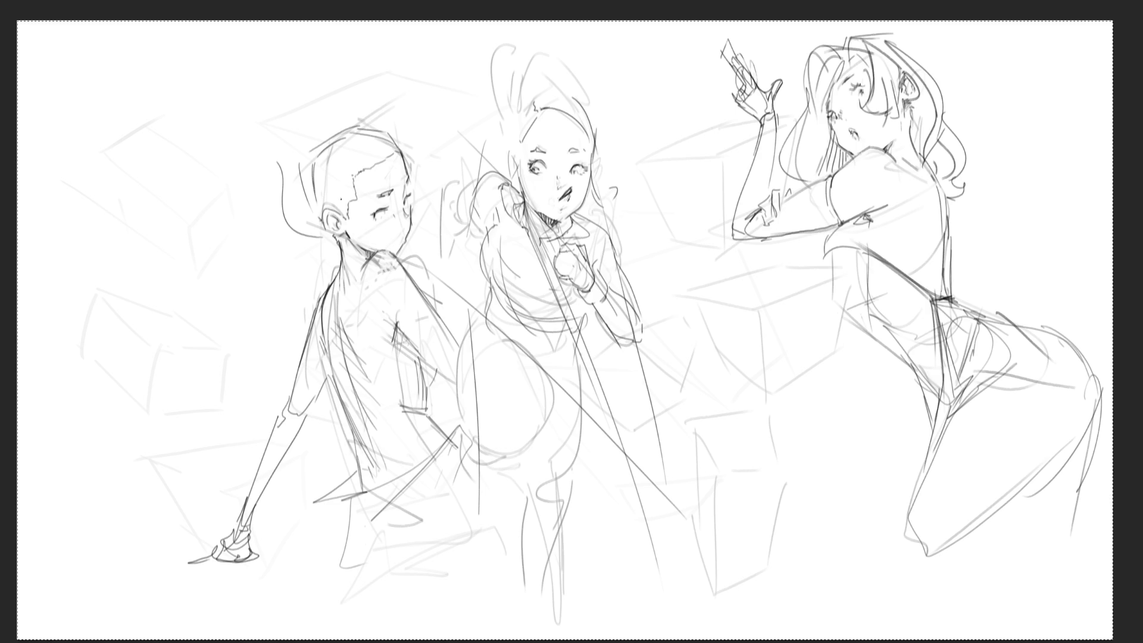
{"action": "mouse_move", "coordinate": [280, 151]}
{"action": "left_mouse_down"}
{"action": "mouse_move", "coordinate": [340, 113]}
{"action": "mouse_move", "coordinate": [400, 151]}
{"action": "left_mouse_up"}
{"action": "mouse_move", "coordinate": [357, 175]}
{"action": "left_mouse_down"}
{"action": "mouse_move", "coordinate": [369, 149]}
{"action": "mouse_move", "coordinate": [396, 141]}
{"action": "left_mouse_up"}
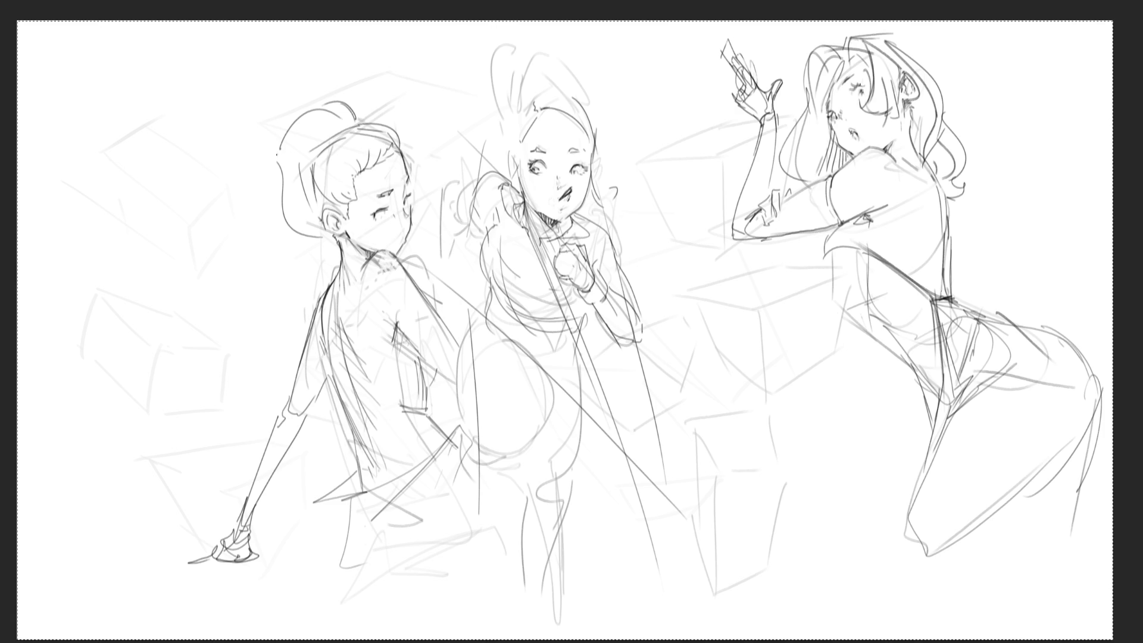
{"action": "mouse_move", "coordinate": [279, 153]}
{"action": "left_mouse_down"}
{"action": "mouse_move", "coordinate": [277, 132]}
{"action": "mouse_move", "coordinate": [269, 175]}
{"action": "mouse_move", "coordinate": [279, 146]}
{"action": "mouse_move", "coordinate": [223, 162]}
{"action": "mouse_move", "coordinate": [243, 210]}
{"action": "left_mouse_up"}
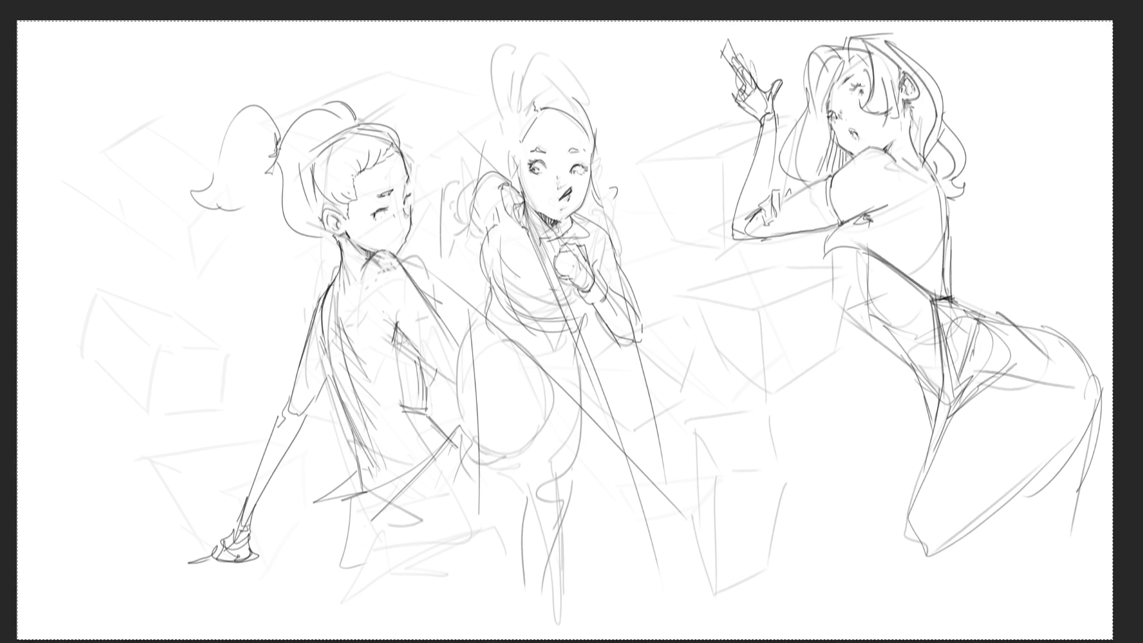
Add lines on the left girl's back, waistline and arm, then undo the last mouth stroke.
{"action": "mouse_move", "coordinate": [333, 283]}
{"action": "left_mouse_down"}
{"action": "mouse_move", "coordinate": [331, 328]}
{"action": "mouse_move", "coordinate": [348, 354]}
{"action": "left_mouse_up"}
{"action": "left_click_drag", "start_coordinate": [349, 305], "coordinate": [346, 344]}
{"action": "left_click_drag", "start_coordinate": [357, 259], "coordinate": [346, 318]}
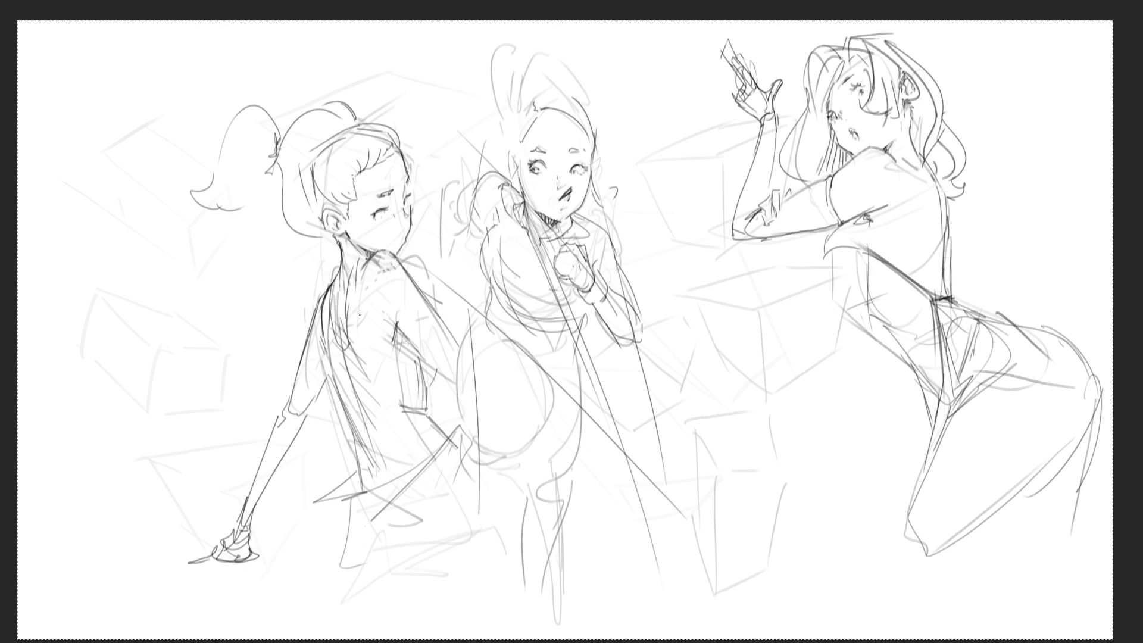
{"action": "left_click_drag", "start_coordinate": [369, 266], "coordinate": [361, 323]}
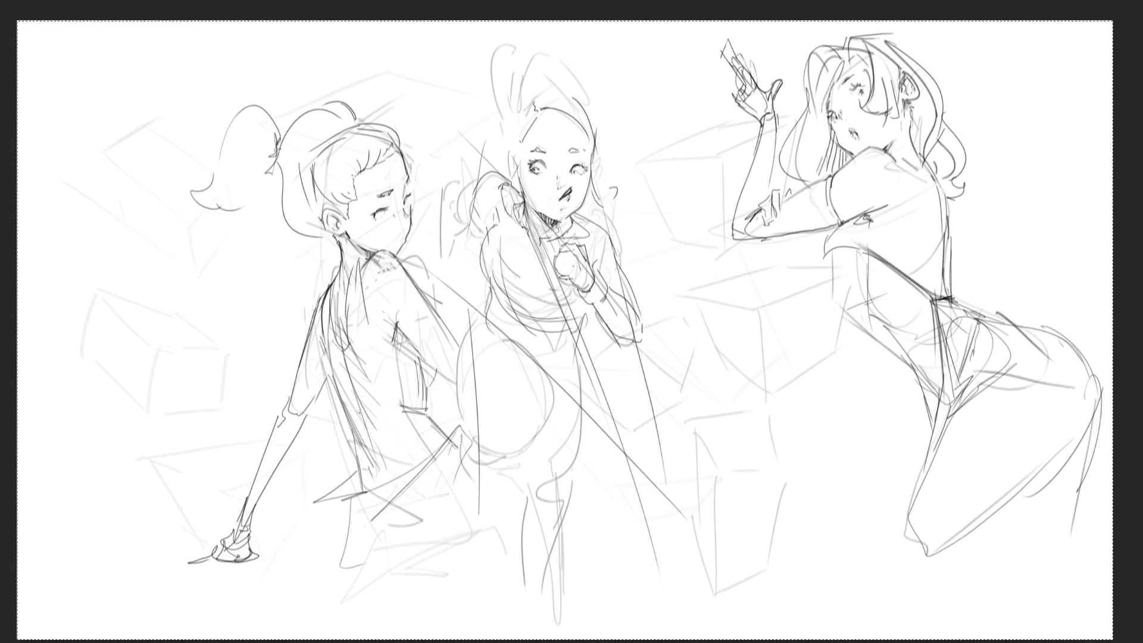
{"action": "left_click_drag", "start_coordinate": [350, 412], "coordinate": [415, 387]}
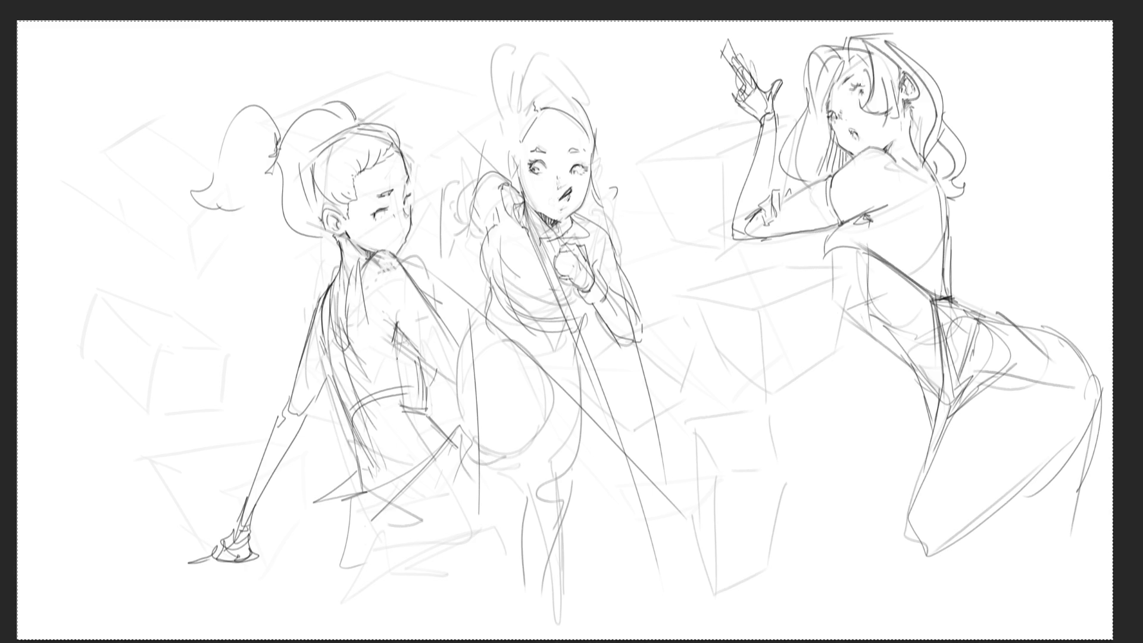
{"action": "mouse_move", "coordinate": [397, 339]}
{"action": "left_mouse_down"}
{"action": "mouse_move", "coordinate": [383, 393]}
{"action": "mouse_move", "coordinate": [369, 350]}
{"action": "left_mouse_up"}
{"action": "mouse_move", "coordinate": [389, 357]}
{"action": "left_mouse_down"}
{"action": "mouse_move", "coordinate": [416, 345]}
{"action": "mouse_move", "coordinate": [413, 390]}
{"action": "mouse_move", "coordinate": [428, 396]}
{"action": "left_mouse_up"}
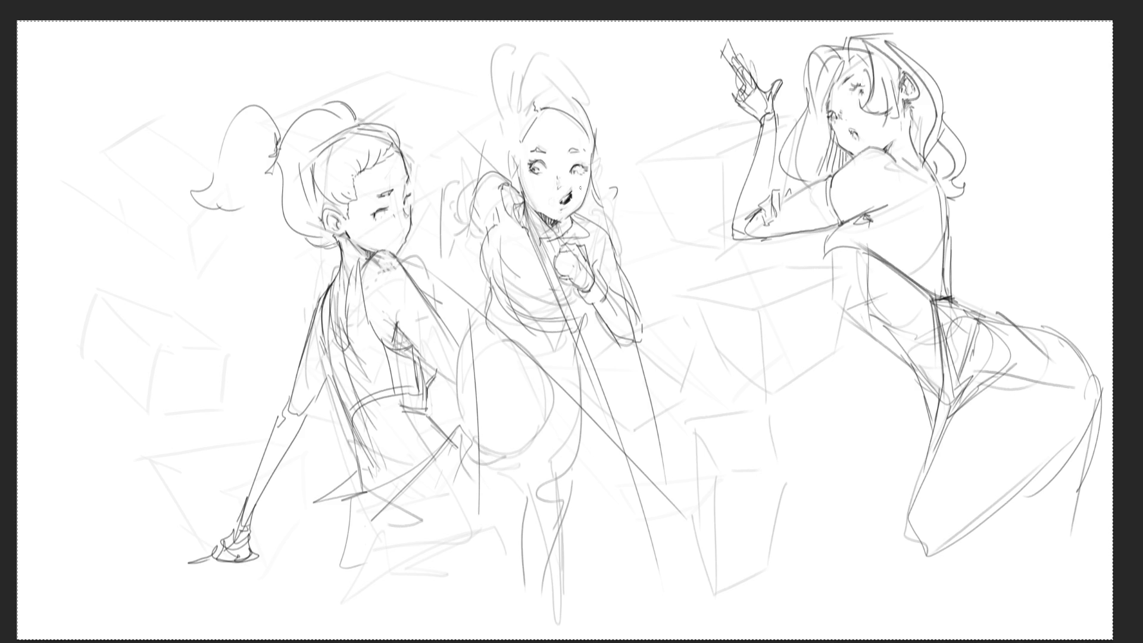
{"action": "key", "text": "ctrl+z"}
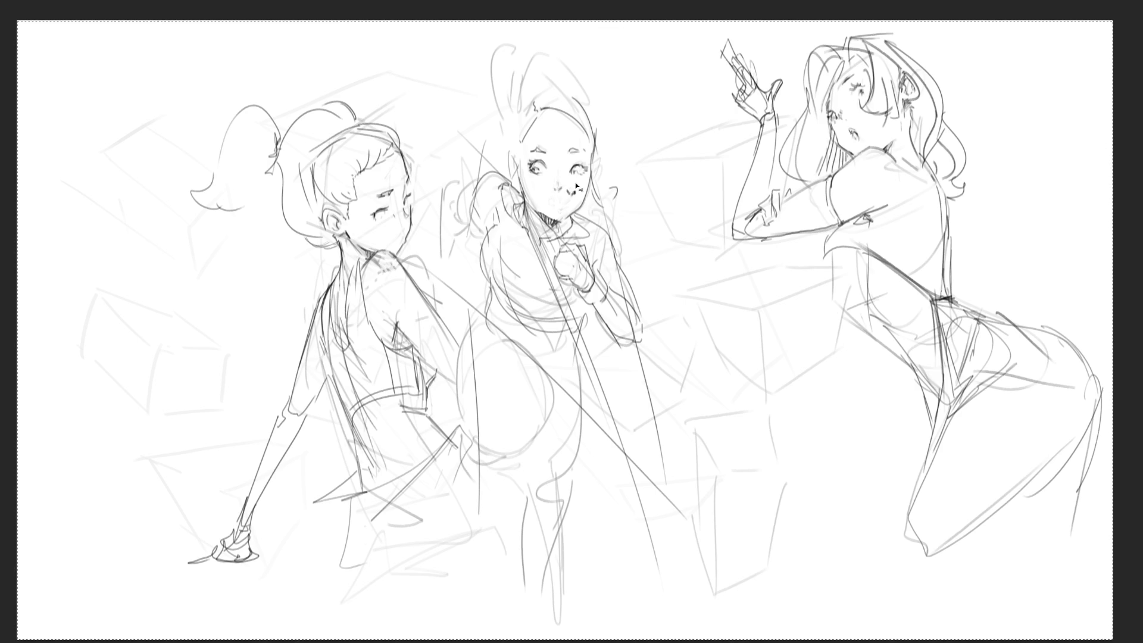
Hatch blush on the middle girl's cheek and draw her an open smiling mouth after undoing a first try.
{"action": "mouse_move", "coordinate": [577, 185]}
{"action": "left_mouse_down"}
{"action": "mouse_move", "coordinate": [584, 178]}
{"action": "mouse_move", "coordinate": [546, 178]}
{"action": "left_mouse_up"}
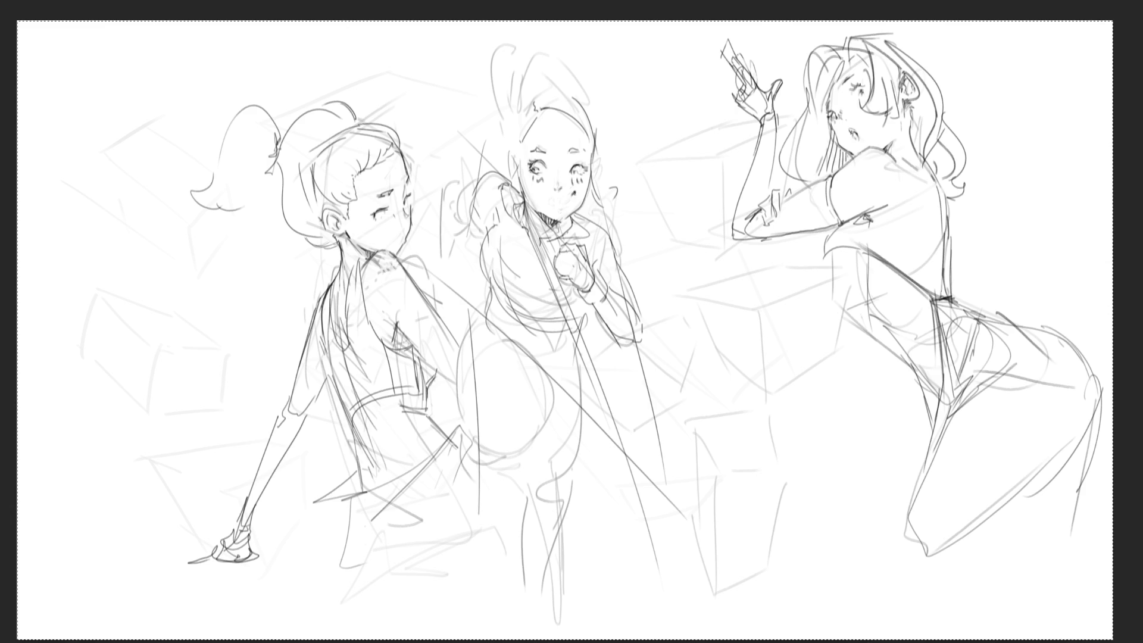
{"action": "left_click_drag", "start_coordinate": [568, 192], "coordinate": [573, 200]}
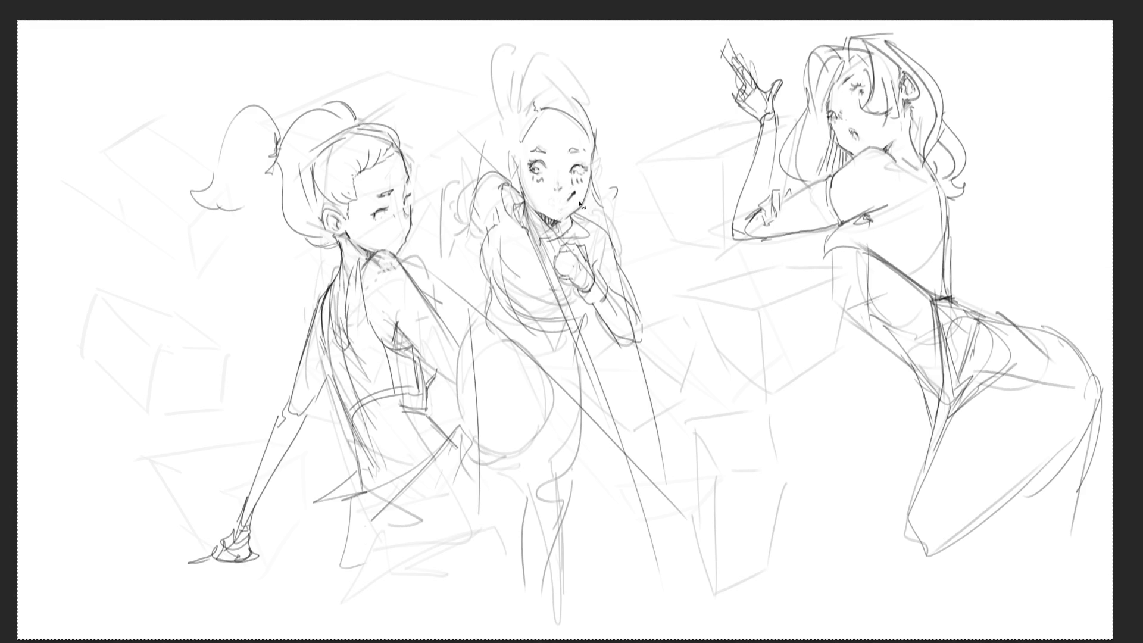
{"action": "key", "text": "ctrl+z"}
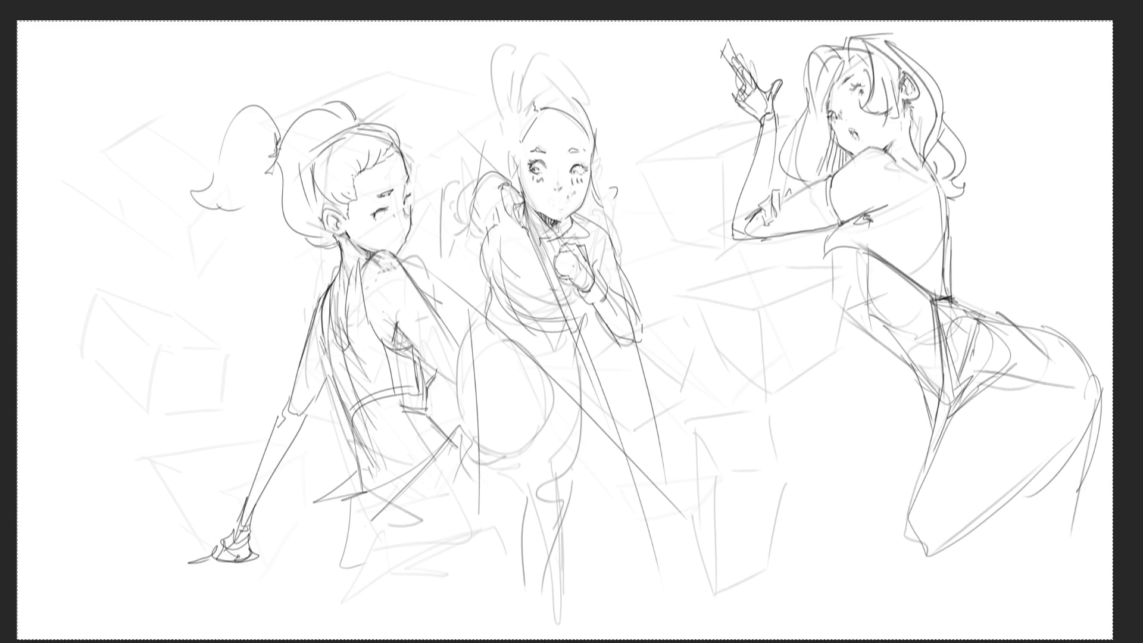
{"action": "mouse_move", "coordinate": [536, 193]}
{"action": "left_mouse_down"}
{"action": "mouse_move", "coordinate": [558, 205]}
{"action": "mouse_move", "coordinate": [573, 191]}
{"action": "left_mouse_up"}
{"action": "left_click_drag", "start_coordinate": [574, 192], "coordinate": [570, 202]}
Erase the middle girl's grin and touch up her face edge and head top.
{"action": "mouse_move", "coordinate": [539, 195]}
{"action": "left_mouse_down"}
{"action": "mouse_move", "coordinate": [573, 194]}
{"action": "mouse_move", "coordinate": [556, 207]}
{"action": "left_mouse_up"}
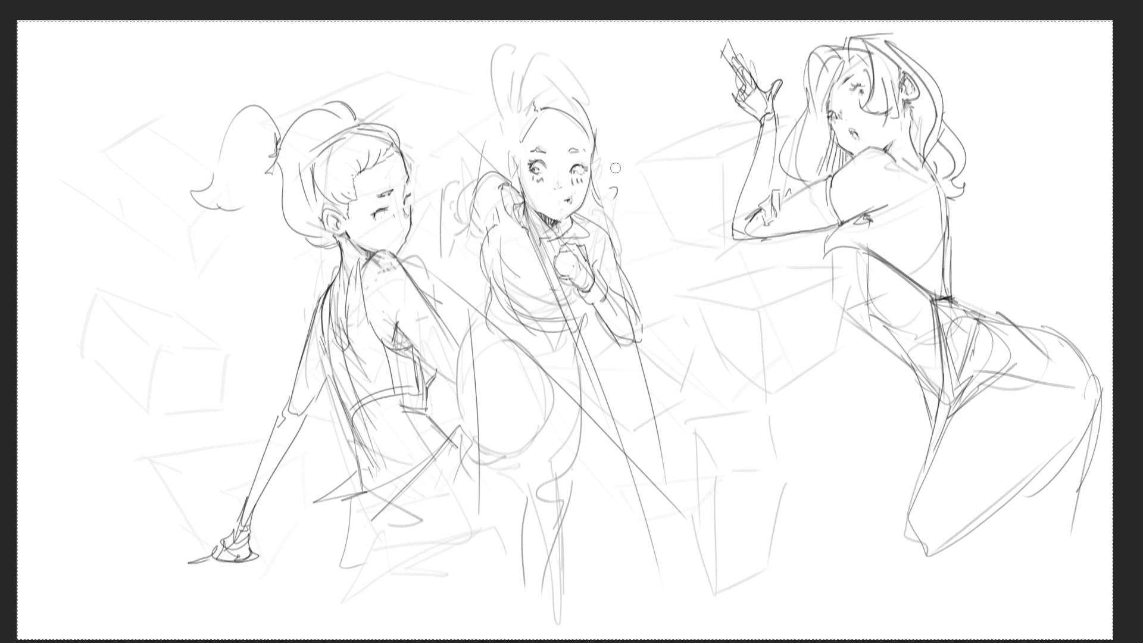
{"action": "mouse_move", "coordinate": [514, 159]}
{"action": "left_mouse_down"}
{"action": "mouse_move", "coordinate": [513, 182]}
{"action": "mouse_move", "coordinate": [525, 132]}
{"action": "mouse_move", "coordinate": [506, 146]}
{"action": "left_mouse_up"}
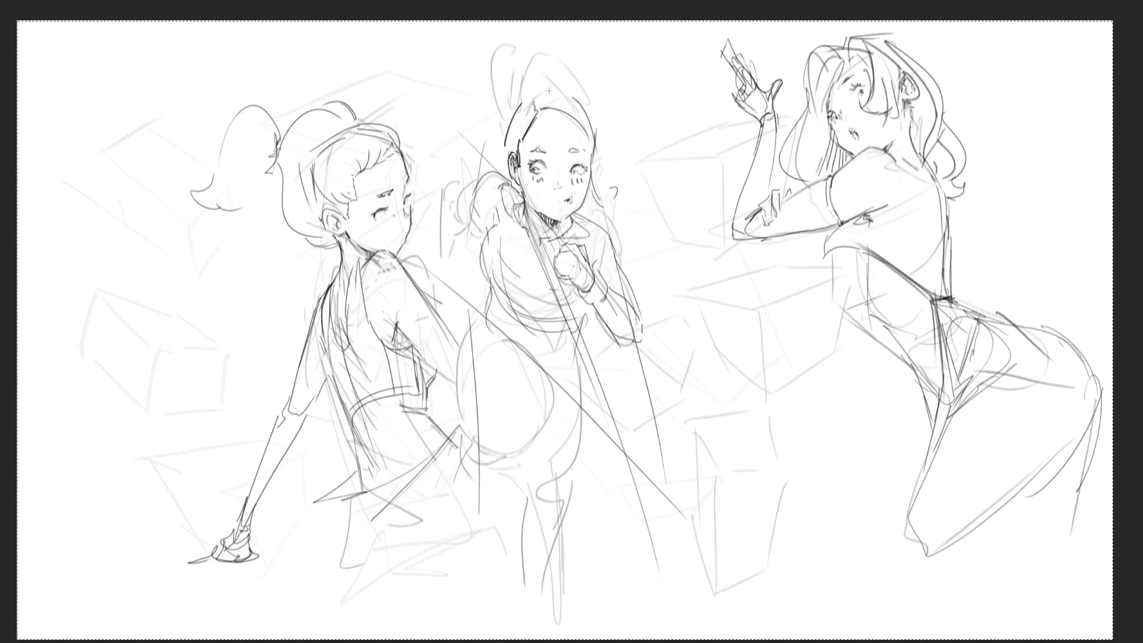
{"action": "left_click_drag", "start_coordinate": [530, 92], "coordinate": [519, 106]}
Draw two hair buns and side curls on the middle girl's head, undoing the last top stroke.
{"action": "left_click_drag", "start_coordinate": [533, 66], "coordinate": [524, 95]}
{"action": "mouse_move", "coordinate": [556, 52]}
{"action": "left_mouse_down"}
{"action": "mouse_move", "coordinate": [577, 71]}
{"action": "mouse_move", "coordinate": [590, 110]}
{"action": "left_mouse_up"}
{"action": "mouse_move", "coordinate": [527, 93]}
{"action": "left_mouse_down"}
{"action": "mouse_move", "coordinate": [509, 127]}
{"action": "mouse_move", "coordinate": [531, 56]}
{"action": "mouse_move", "coordinate": [500, 121]}
{"action": "mouse_move", "coordinate": [509, 134]}
{"action": "left_mouse_up"}
{"action": "left_click_drag", "start_coordinate": [599, 83], "coordinate": [644, 106]}
{"action": "left_click_drag", "start_coordinate": [536, 59], "coordinate": [570, 81]}
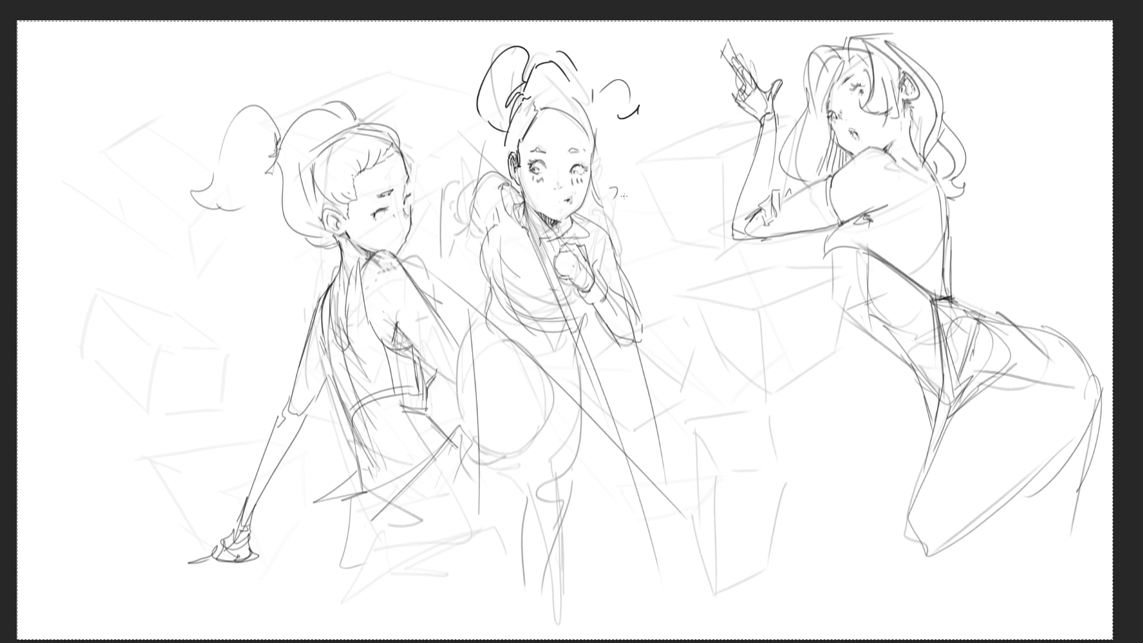
{"action": "key", "text": "ctrl+z"}
{"action": "key", "text": "ctrl+z"}
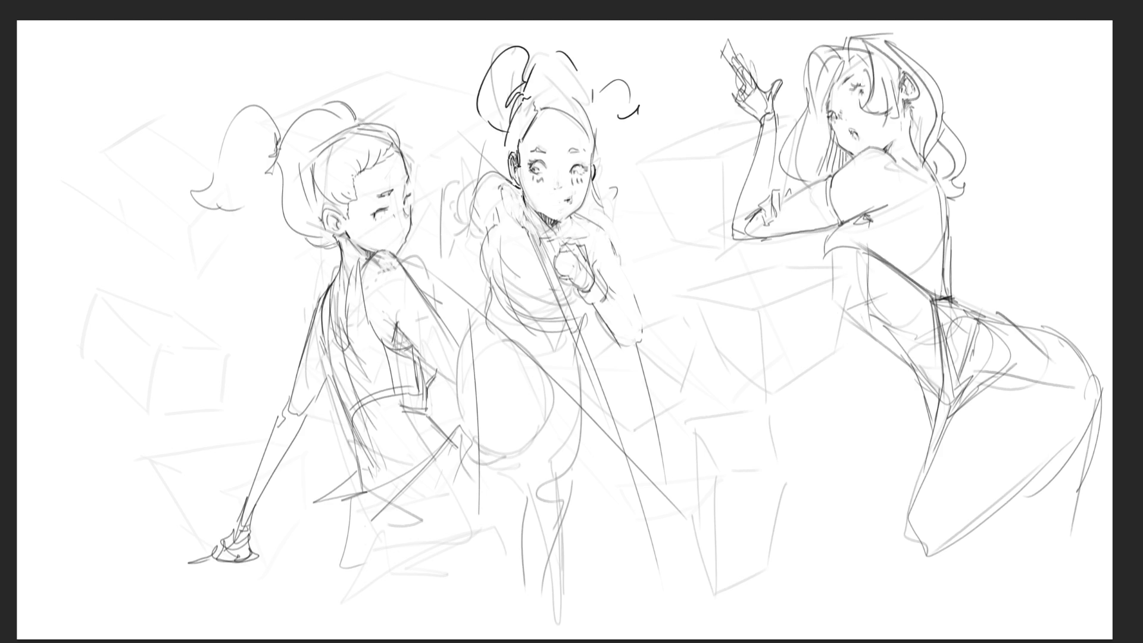
Shade the middle girl's neck, hair sides, fist and forearm in gray tone.
{"action": "key", "text": "ctrl+a"}
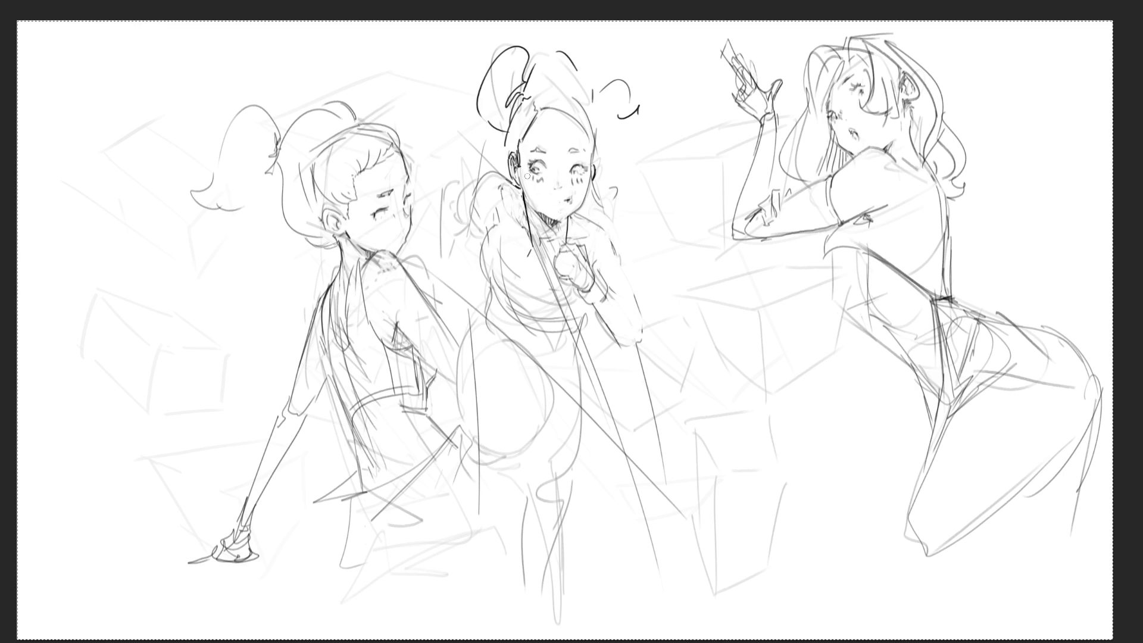
{"action": "mouse_move", "coordinate": [527, 205]}
{"action": "left_mouse_down"}
{"action": "mouse_move", "coordinate": [540, 234]}
{"action": "mouse_move", "coordinate": [547, 224]}
{"action": "mouse_move", "coordinate": [542, 251]}
{"action": "mouse_move", "coordinate": [563, 232]}
{"action": "mouse_move", "coordinate": [534, 257]}
{"action": "mouse_move", "coordinate": [571, 288]}
{"action": "left_mouse_up"}
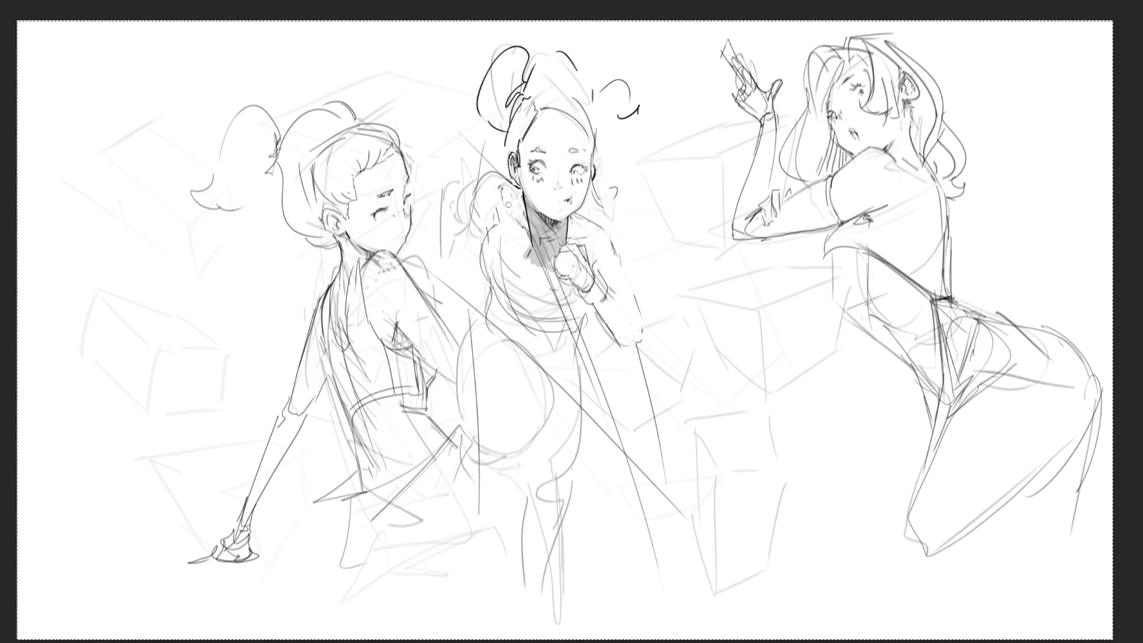
{"action": "left_click_drag", "start_coordinate": [519, 212], "coordinate": [531, 232]}
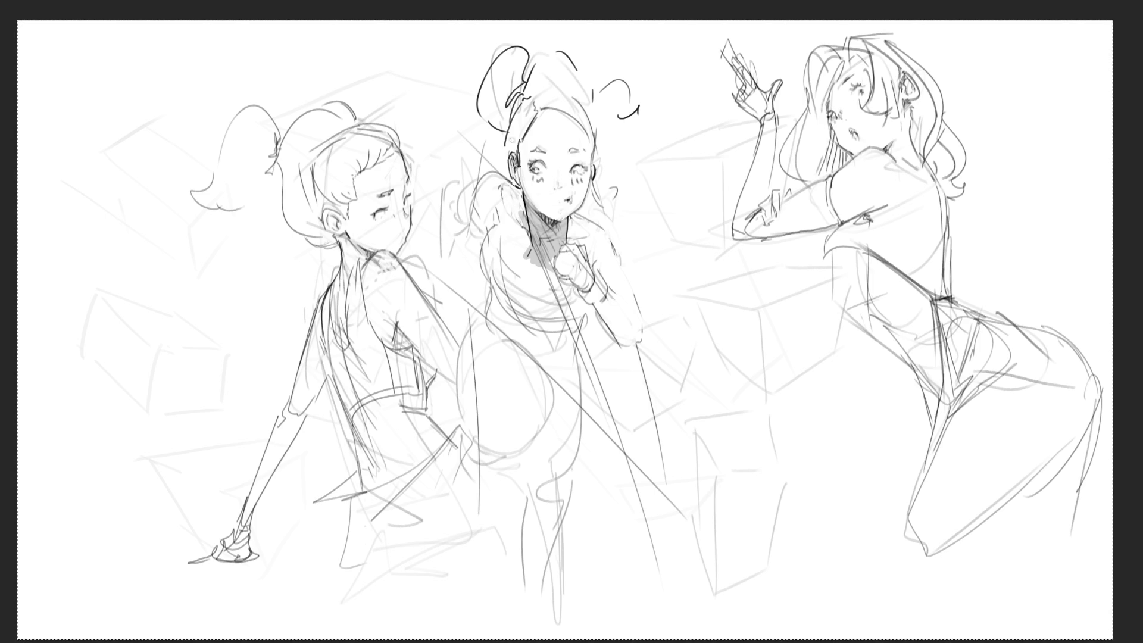
{"action": "mouse_move", "coordinate": [473, 192]}
{"action": "left_mouse_down"}
{"action": "mouse_move", "coordinate": [497, 215]}
{"action": "mouse_move", "coordinate": [474, 207]}
{"action": "mouse_move", "coordinate": [459, 266]}
{"action": "left_mouse_up"}
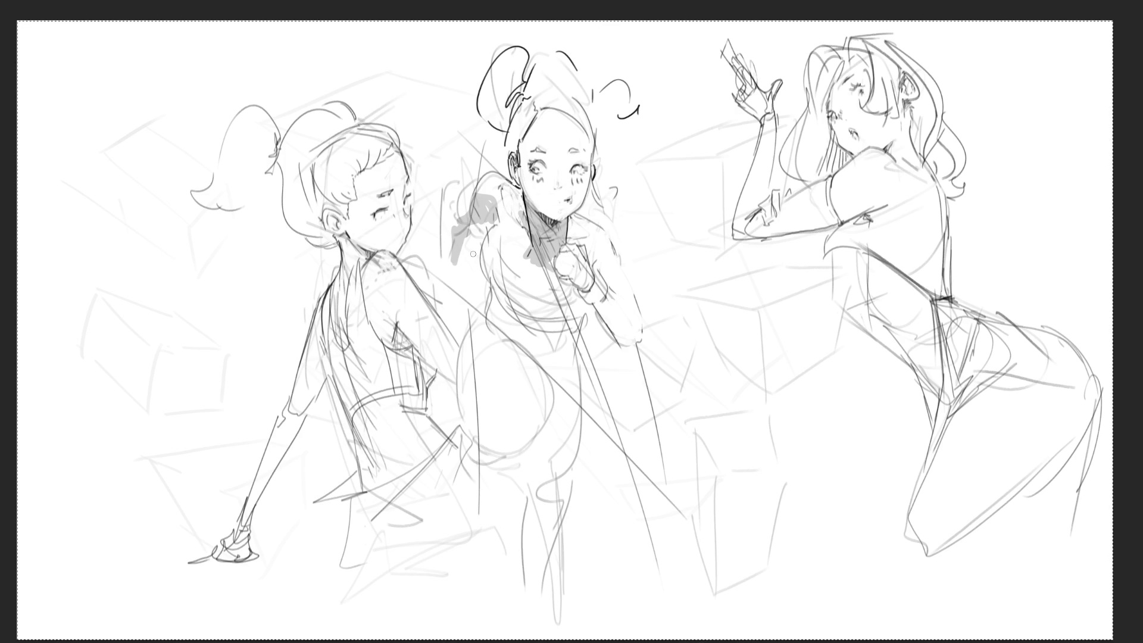
{"action": "mouse_move", "coordinate": [571, 286]}
{"action": "left_mouse_down"}
{"action": "mouse_move", "coordinate": [562, 275]}
{"action": "mouse_move", "coordinate": [583, 294]}
{"action": "left_mouse_up"}
{"action": "left_click_drag", "start_coordinate": [573, 254], "coordinate": [636, 352]}
{"action": "left_click_drag", "start_coordinate": [603, 316], "coordinate": [643, 356]}
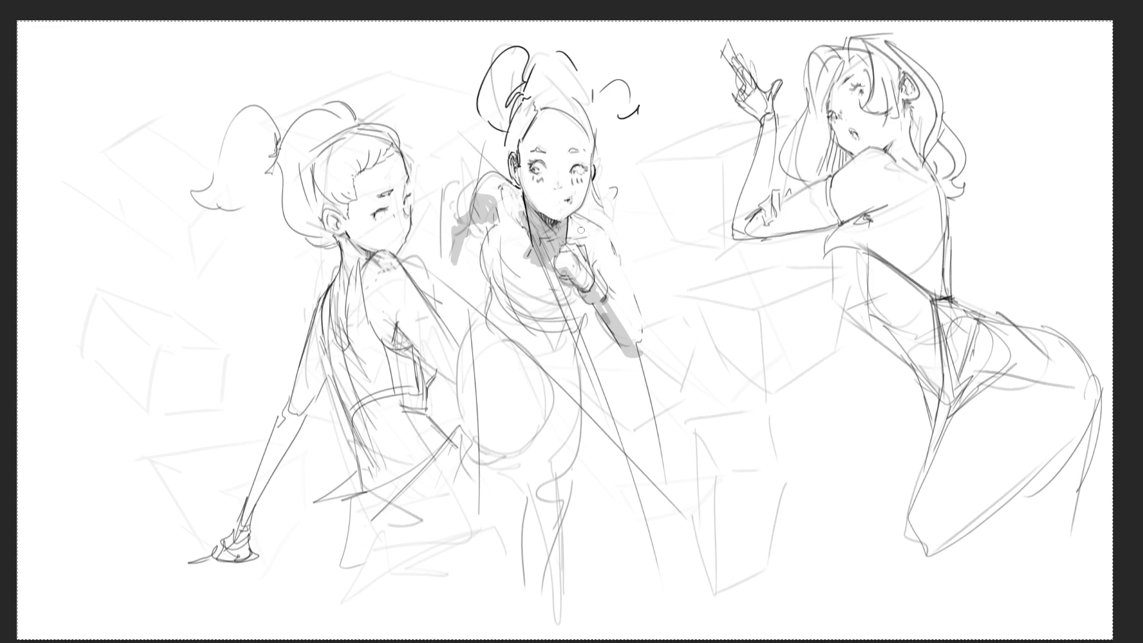
Lay gray shading over her upper arm, torso and down the legs.
{"action": "mouse_move", "coordinate": [482, 271]}
{"action": "left_mouse_down"}
{"action": "mouse_move", "coordinate": [517, 299]}
{"action": "mouse_move", "coordinate": [500, 295]}
{"action": "mouse_move", "coordinate": [576, 313]}
{"action": "mouse_move", "coordinate": [581, 329]}
{"action": "left_mouse_up"}
{"action": "left_click_drag", "start_coordinate": [496, 298], "coordinate": [572, 335]}
{"action": "mouse_move", "coordinate": [496, 320]}
{"action": "left_mouse_down"}
{"action": "mouse_move", "coordinate": [580, 348]}
{"action": "mouse_move", "coordinate": [526, 362]}
{"action": "left_mouse_up"}
{"action": "left_click_drag", "start_coordinate": [477, 322], "coordinate": [554, 389]}
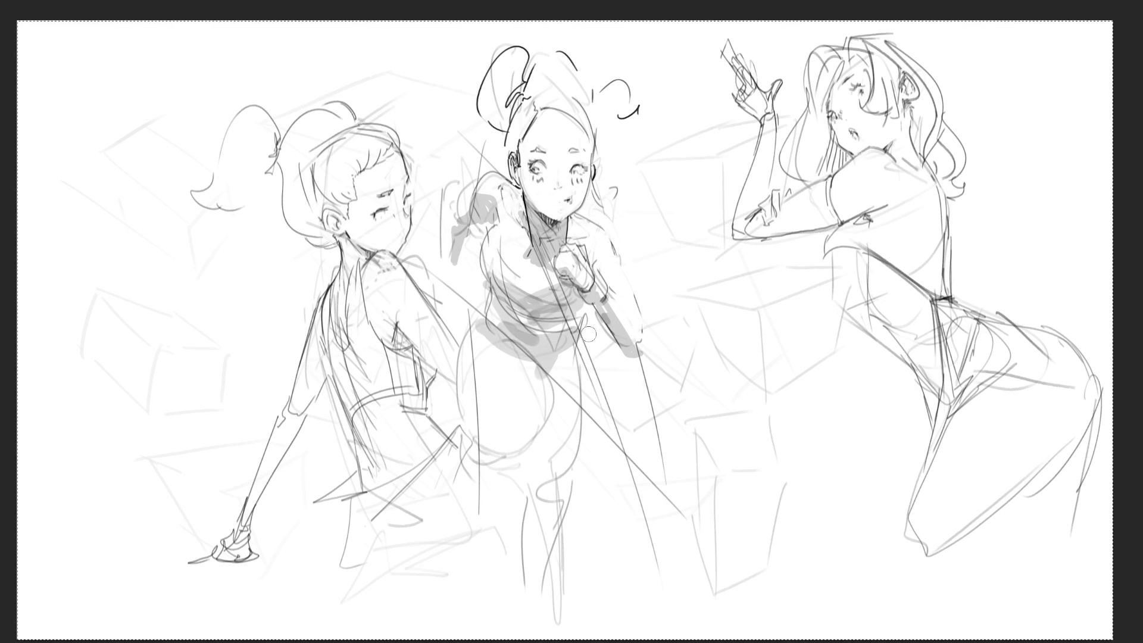
{"action": "left_click_drag", "start_coordinate": [587, 323], "coordinate": [568, 407]}
{"action": "left_click_drag", "start_coordinate": [580, 349], "coordinate": [549, 542]}
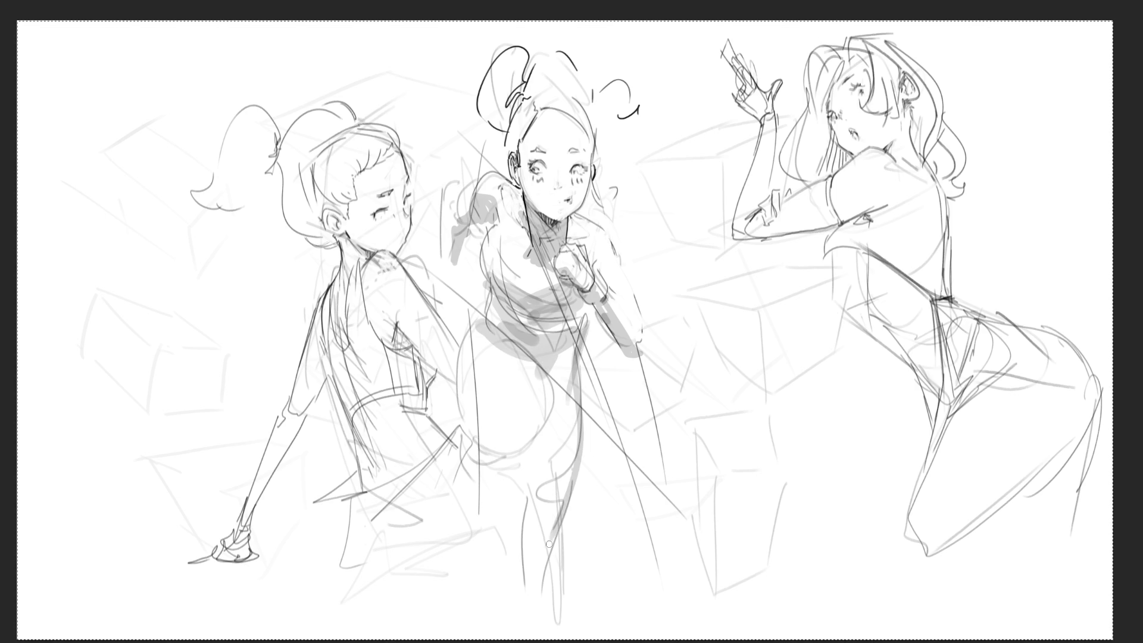
{"action": "mouse_move", "coordinate": [513, 466]}
{"action": "left_mouse_down"}
{"action": "mouse_move", "coordinate": [547, 559]}
{"action": "mouse_move", "coordinate": [512, 454]}
{"action": "mouse_move", "coordinate": [506, 472]}
{"action": "left_mouse_up"}
Darken the shading across her hip and continue it down the lower leg.
{"action": "mouse_move", "coordinate": [470, 429]}
{"action": "left_mouse_down"}
{"action": "mouse_move", "coordinate": [543, 452]}
{"action": "mouse_move", "coordinate": [503, 431]}
{"action": "mouse_move", "coordinate": [527, 433]}
{"action": "left_mouse_up"}
{"action": "mouse_move", "coordinate": [486, 345]}
{"action": "left_mouse_down"}
{"action": "mouse_move", "coordinate": [464, 365]}
{"action": "mouse_move", "coordinate": [551, 388]}
{"action": "mouse_move", "coordinate": [475, 320]}
{"action": "mouse_move", "coordinate": [457, 359]}
{"action": "left_mouse_up"}
{"action": "mouse_move", "coordinate": [473, 452]}
{"action": "left_mouse_down"}
{"action": "mouse_move", "coordinate": [505, 475]}
{"action": "mouse_move", "coordinate": [545, 423]}
{"action": "mouse_move", "coordinate": [477, 482]}
{"action": "left_mouse_up"}
{"action": "mouse_move", "coordinate": [469, 459]}
{"action": "left_mouse_down"}
{"action": "mouse_move", "coordinate": [509, 482]}
{"action": "mouse_move", "coordinate": [516, 576]}
{"action": "mouse_move", "coordinate": [560, 601]}
{"action": "left_mouse_up"}
{"action": "left_click_drag", "start_coordinate": [564, 526], "coordinate": [580, 622]}
{"action": "left_click_drag", "start_coordinate": [563, 523], "coordinate": [555, 621]}
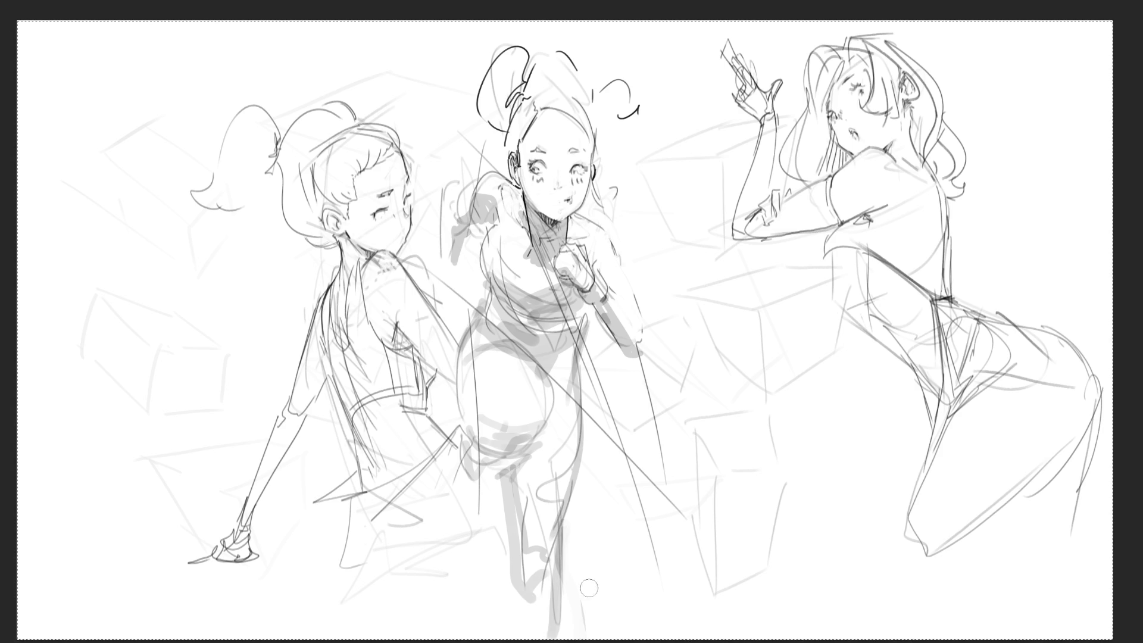
Darken the middle girl's lower leg, then thin out a too-dark hip stroke.
{"action": "mouse_move", "coordinate": [513, 530]}
{"action": "left_mouse_down"}
{"action": "mouse_move", "coordinate": [512, 629]}
{"action": "mouse_move", "coordinate": [505, 553]}
{"action": "left_mouse_up"}
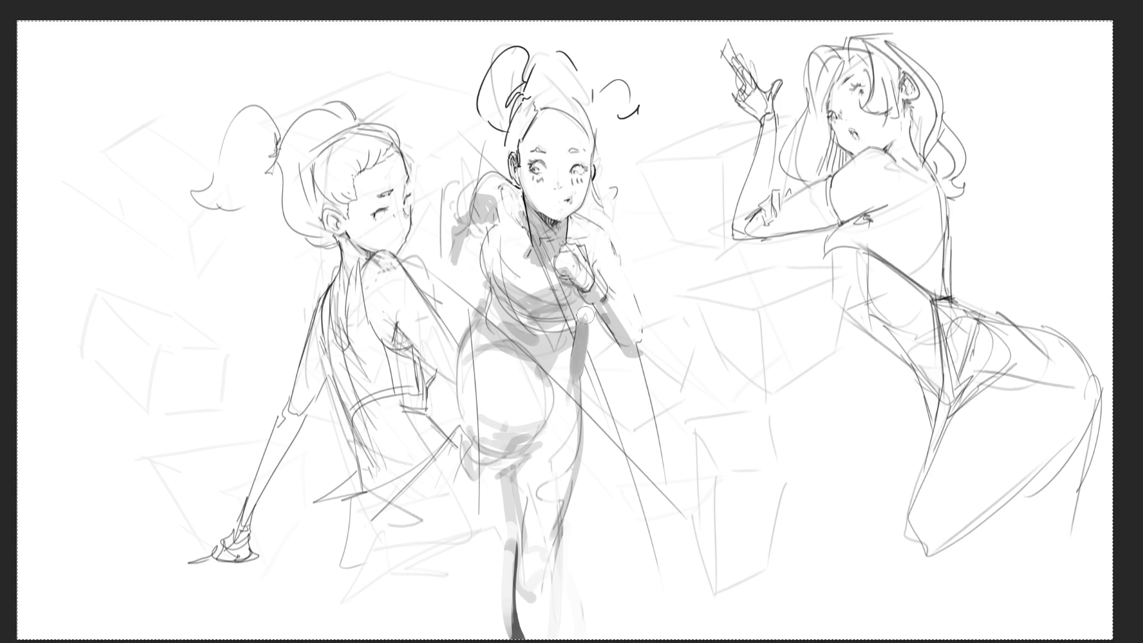
{"action": "left_click_drag", "start_coordinate": [577, 350], "coordinate": [585, 477]}
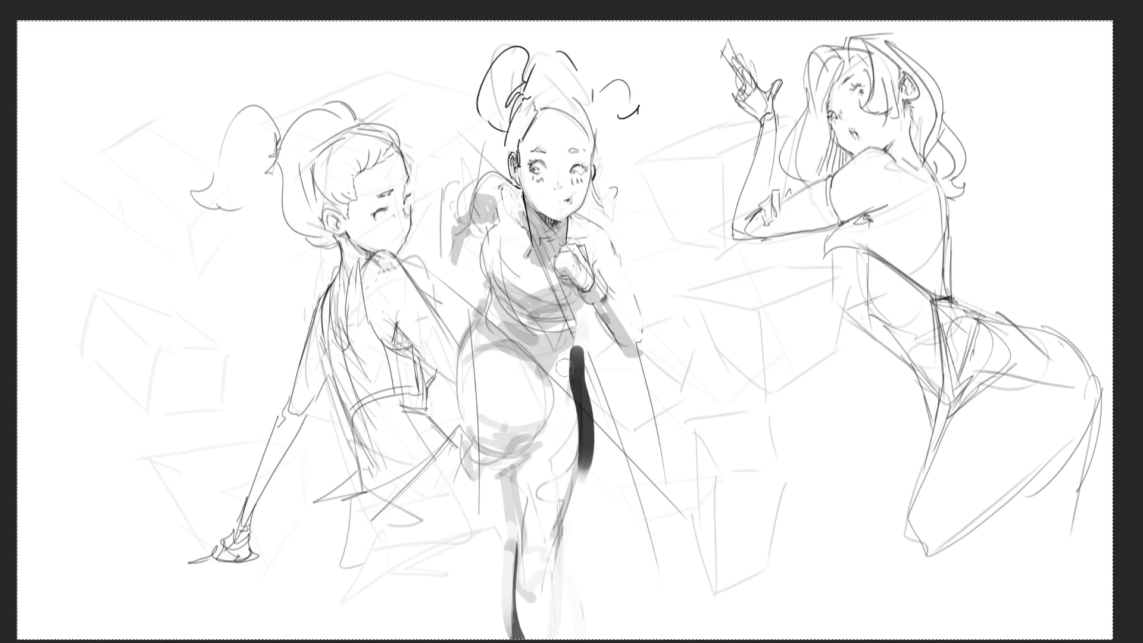
{"action": "mouse_move", "coordinate": [562, 366]}
{"action": "left_mouse_down"}
{"action": "mouse_move", "coordinate": [568, 402]}
{"action": "mouse_move", "coordinate": [593, 411]}
{"action": "mouse_move", "coordinate": [587, 483]}
{"action": "left_mouse_up"}
{"action": "left_click_drag", "start_coordinate": [582, 344], "coordinate": [594, 446]}
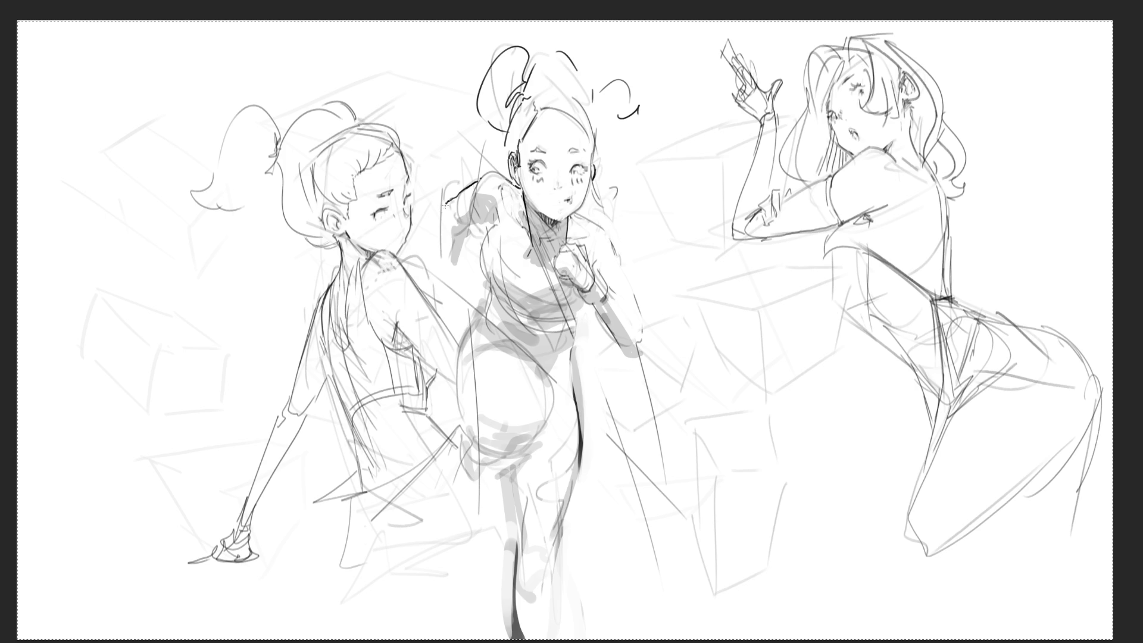
Add pencil lines refining the outline at her raised fist.
{"action": "left_click_drag", "start_coordinate": [441, 218], "coordinate": [443, 268]}
{"action": "left_click_drag", "start_coordinate": [466, 230], "coordinate": [461, 258]}
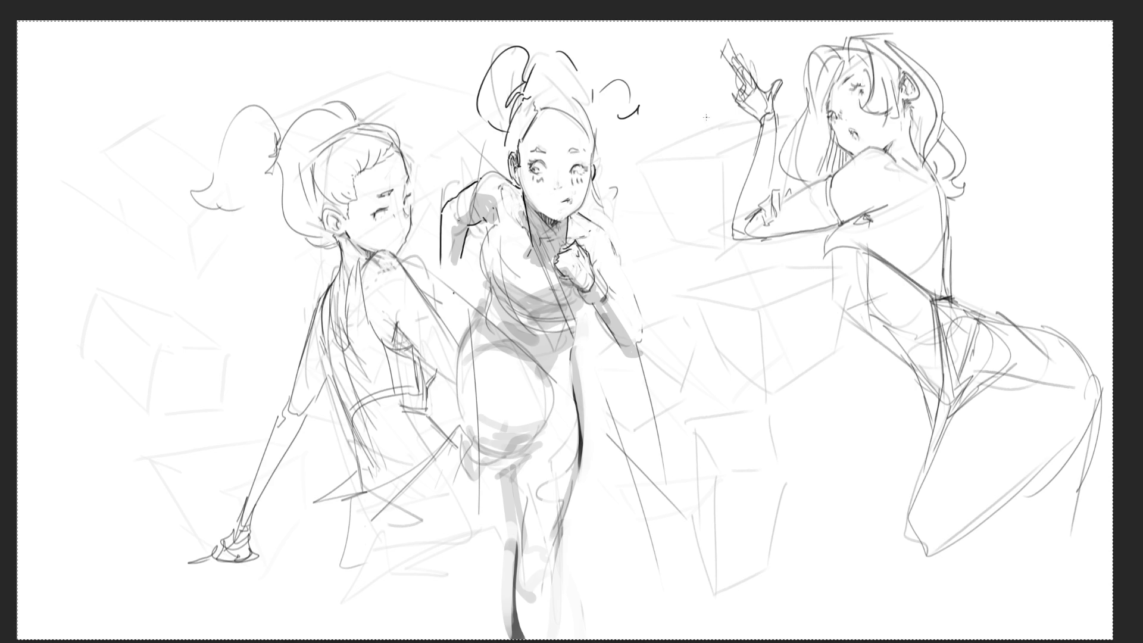
Redraw the arcs over the middle girl's head and rework the bottom edge of the left girl's hand.
{"action": "left_click_drag", "start_coordinate": [520, 98], "coordinate": [571, 89]}
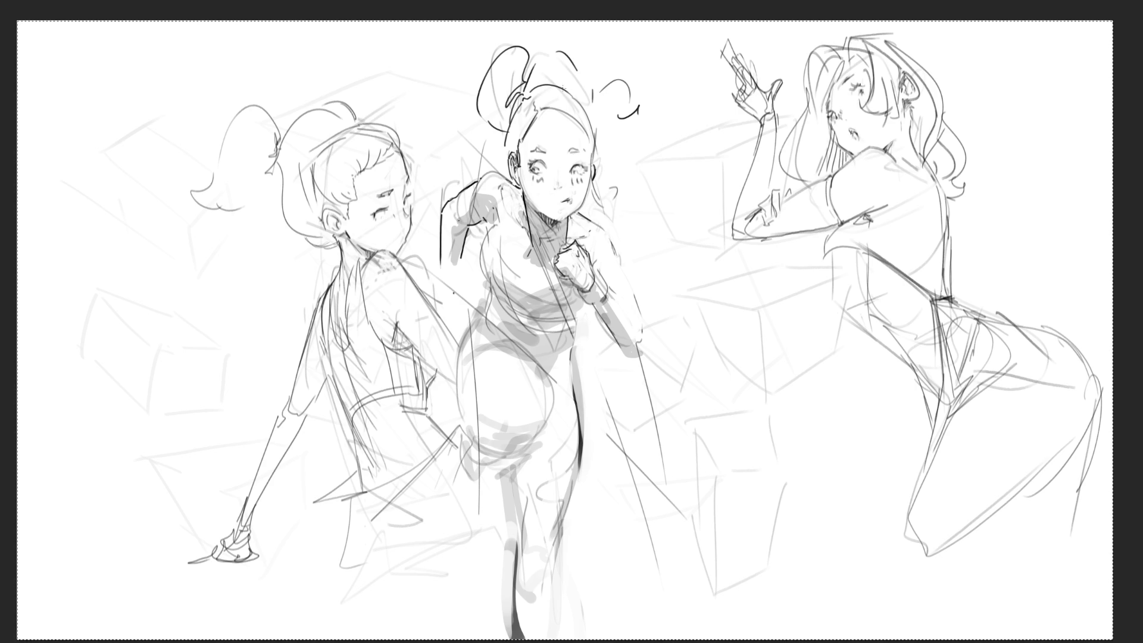
{"action": "mouse_move", "coordinate": [562, 85]}
{"action": "left_mouse_down"}
{"action": "mouse_move", "coordinate": [586, 103]}
{"action": "mouse_move", "coordinate": [598, 148]}
{"action": "left_mouse_up"}
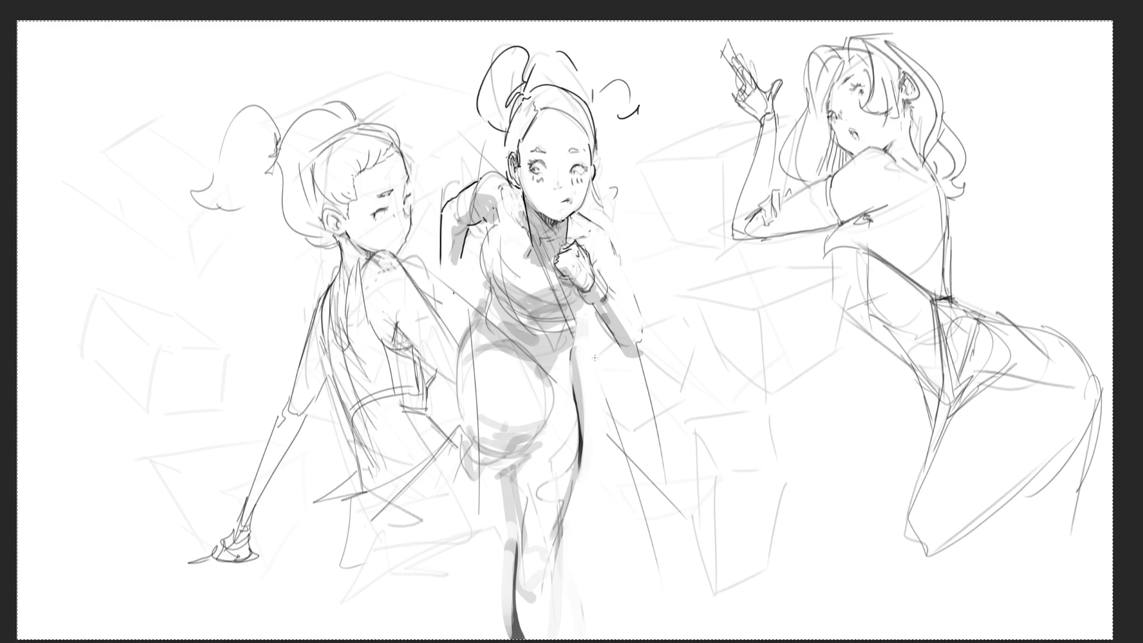
{"action": "left_click_drag", "start_coordinate": [200, 562], "coordinate": [249, 557]}
{"action": "key", "text": "ctrl+z"}
{"action": "left_click_drag", "start_coordinate": [231, 562], "coordinate": [262, 559]}
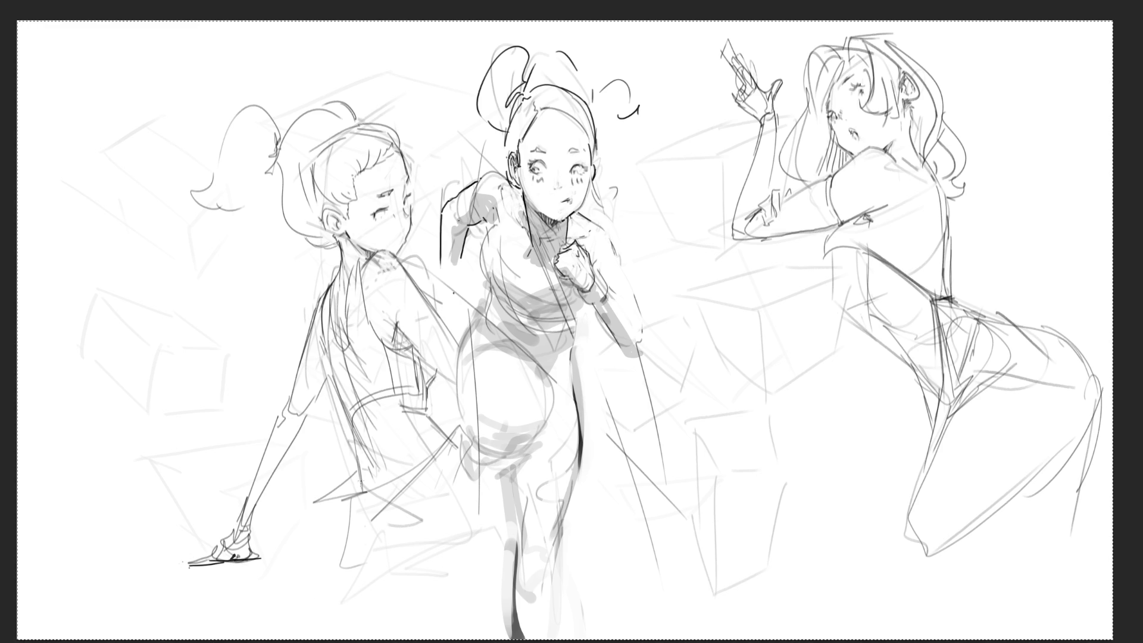
Rough in the left girl's skirt hem and hatch shading across the skirt.
{"action": "mouse_move", "coordinate": [360, 471]}
{"action": "left_mouse_down"}
{"action": "mouse_move", "coordinate": [309, 513]}
{"action": "mouse_move", "coordinate": [344, 536]}
{"action": "mouse_move", "coordinate": [429, 459]}
{"action": "left_mouse_up"}
{"action": "mouse_move", "coordinate": [314, 536]}
{"action": "left_mouse_down"}
{"action": "mouse_move", "coordinate": [286, 562]}
{"action": "mouse_move", "coordinate": [372, 555]}
{"action": "left_mouse_up"}
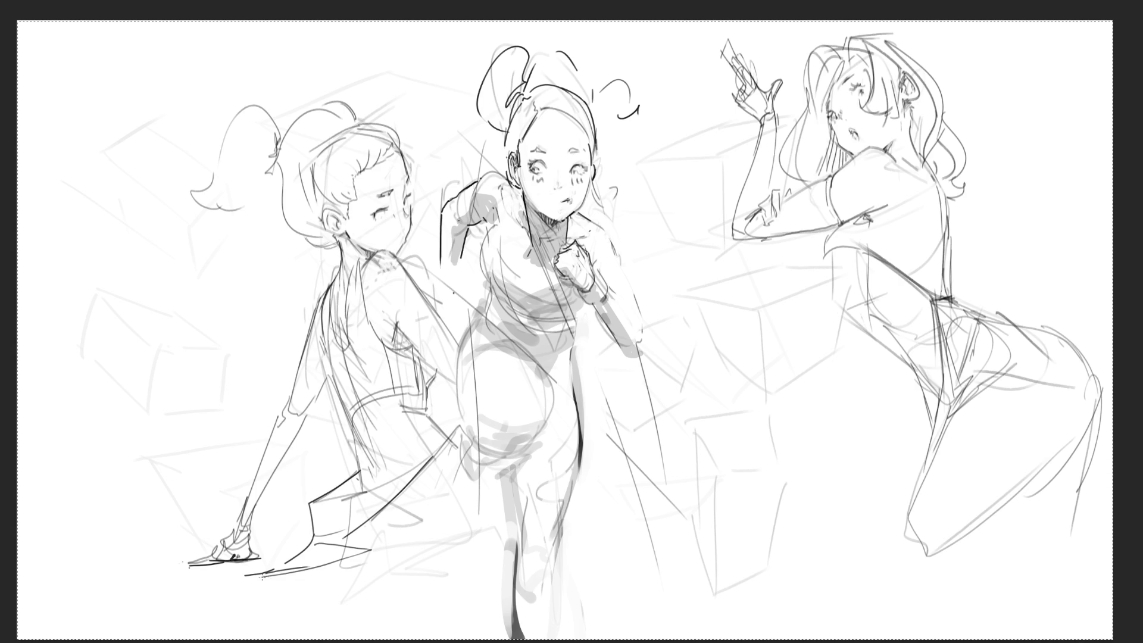
{"action": "left_click_drag", "start_coordinate": [261, 577], "coordinate": [405, 593]}
{"action": "left_click_drag", "start_coordinate": [318, 569], "coordinate": [373, 587]}
{"action": "mouse_move", "coordinate": [339, 568]}
{"action": "left_mouse_down"}
{"action": "mouse_move", "coordinate": [455, 525]}
{"action": "mouse_move", "coordinate": [497, 577]}
{"action": "left_mouse_up"}
{"action": "mouse_move", "coordinate": [474, 579]}
{"action": "left_mouse_down"}
{"action": "mouse_move", "coordinate": [384, 596]}
{"action": "mouse_move", "coordinate": [427, 581]}
{"action": "left_mouse_up"}
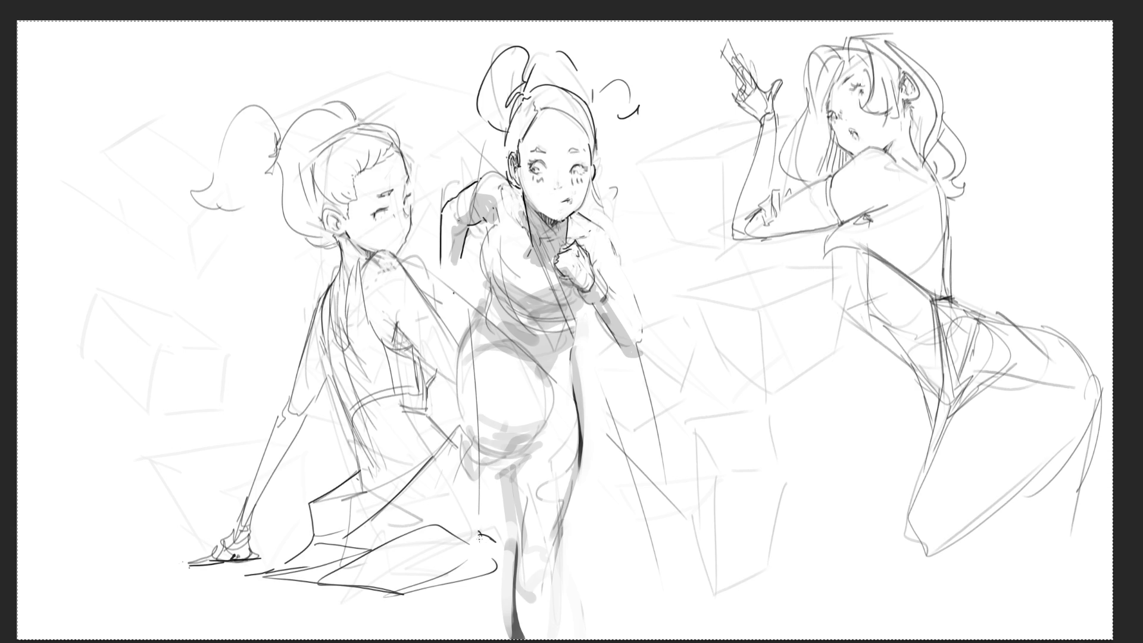
{"action": "left_click_drag", "start_coordinate": [479, 532], "coordinate": [489, 545]}
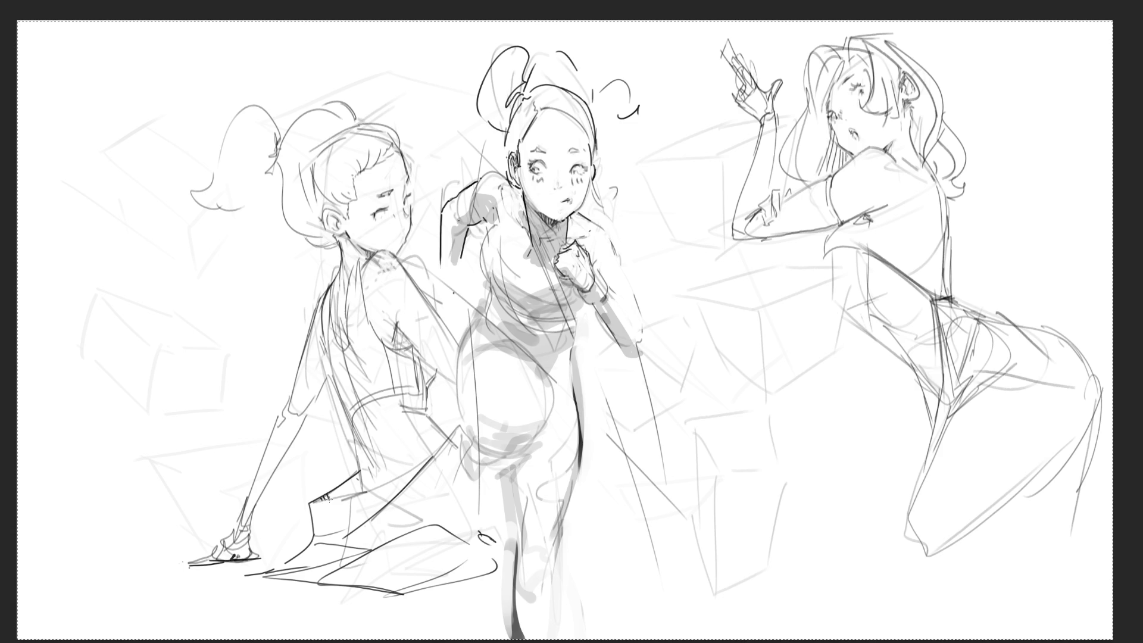
{"action": "left_click_drag", "start_coordinate": [327, 500], "coordinate": [356, 477]}
{"action": "left_click_drag", "start_coordinate": [353, 487], "coordinate": [367, 471]}
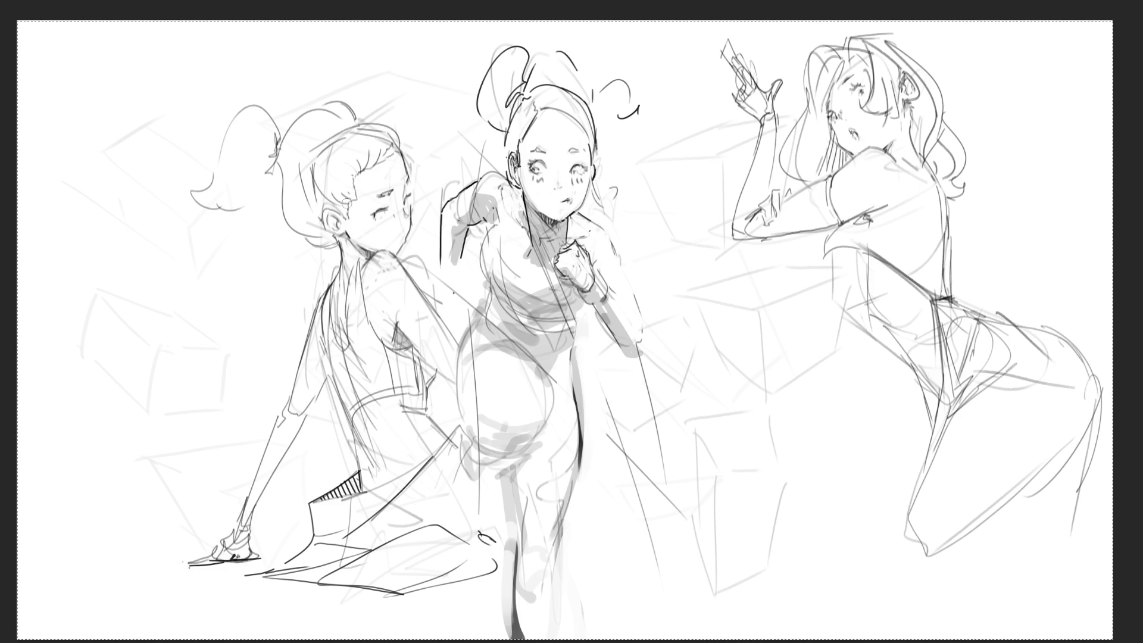
Shade the left girl's neck and ponytail base in grey.
{"action": "left_click_drag", "start_coordinate": [348, 237], "coordinate": [301, 229]}
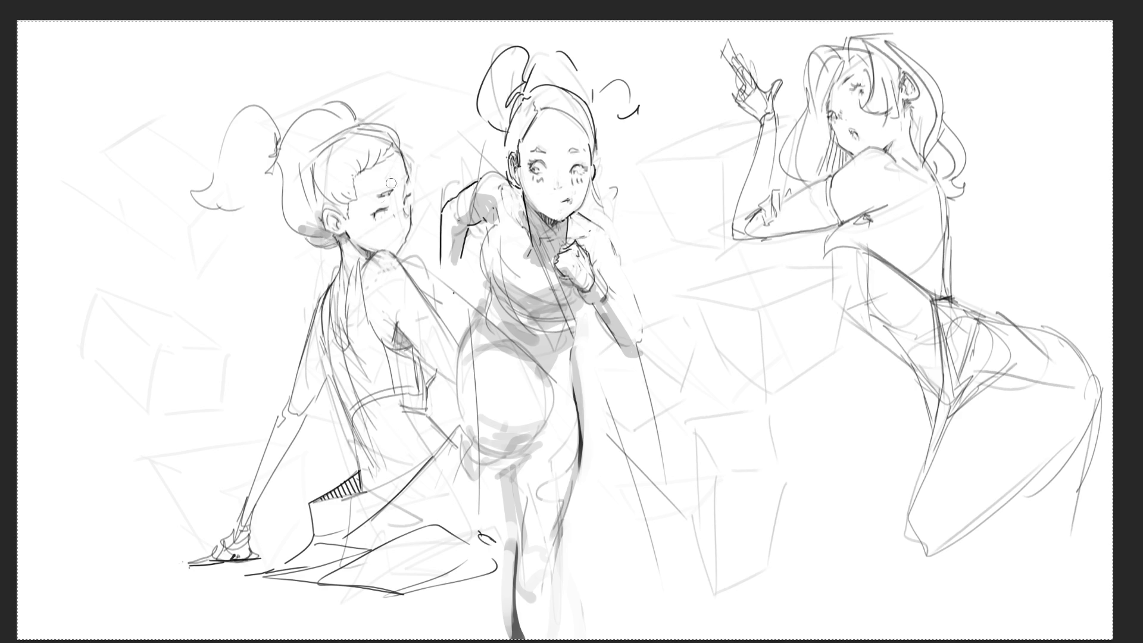
{"action": "left_click_drag", "start_coordinate": [277, 153], "coordinate": [230, 202]}
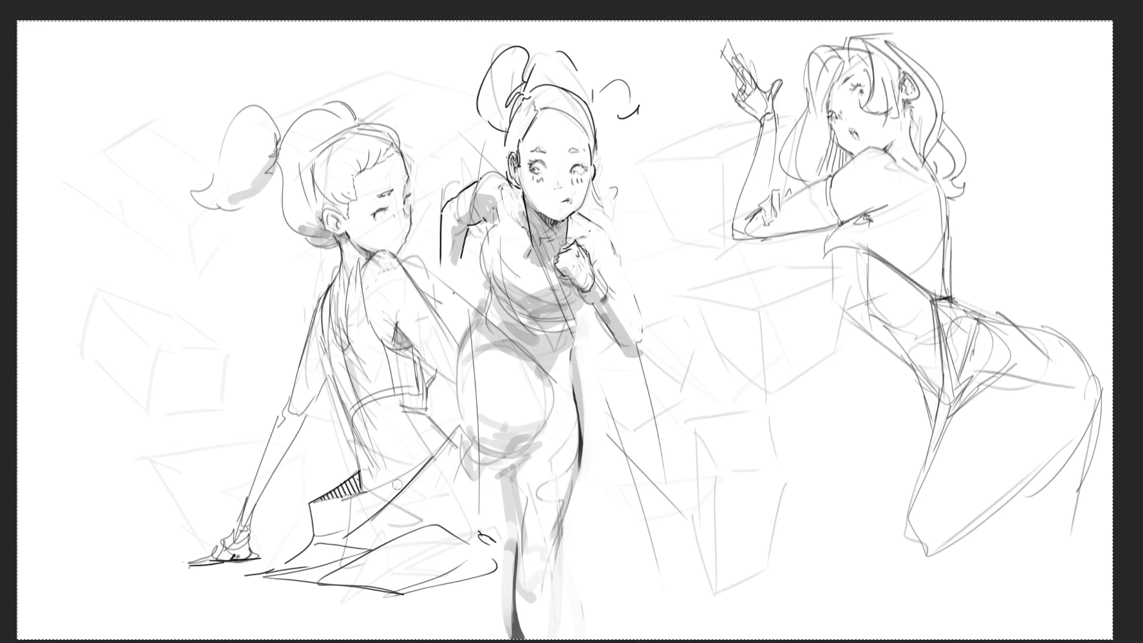
Shade the left girl's arm and skirt in grey, trying and undoing a darker ponytail stroke.
{"action": "left_click_drag", "start_coordinate": [324, 355], "coordinate": [234, 544]}
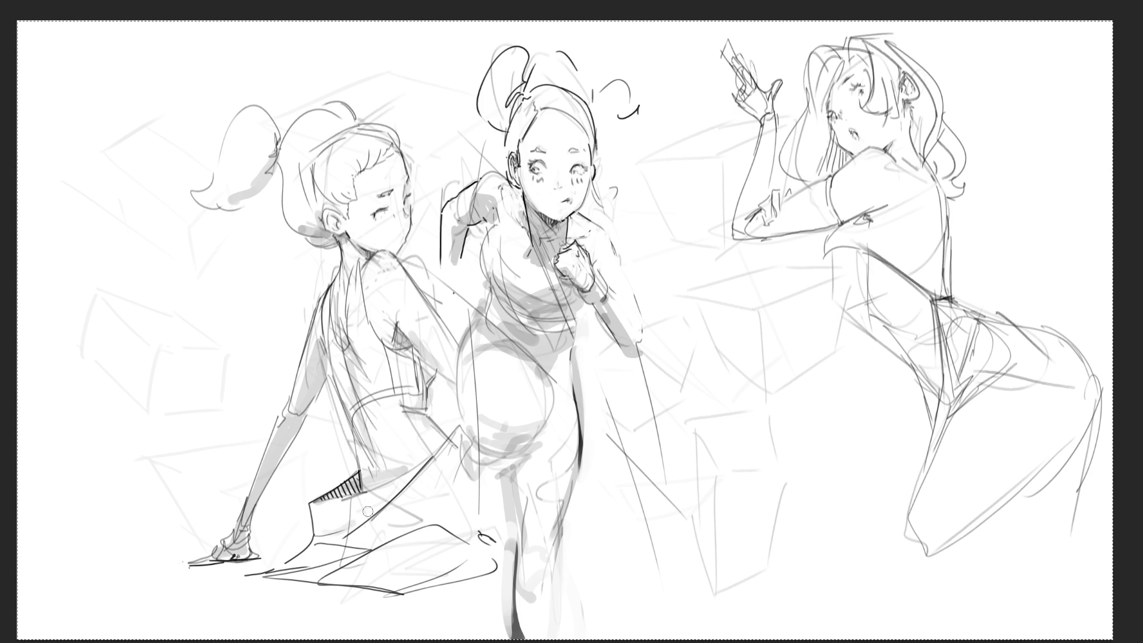
{"action": "mouse_move", "coordinate": [369, 508]}
{"action": "left_mouse_down"}
{"action": "mouse_move", "coordinate": [321, 547]}
{"action": "mouse_move", "coordinate": [424, 540]}
{"action": "left_mouse_up"}
{"action": "mouse_move", "coordinate": [286, 581]}
{"action": "left_mouse_down"}
{"action": "mouse_move", "coordinate": [394, 582]}
{"action": "mouse_move", "coordinate": [514, 558]}
{"action": "left_mouse_up"}
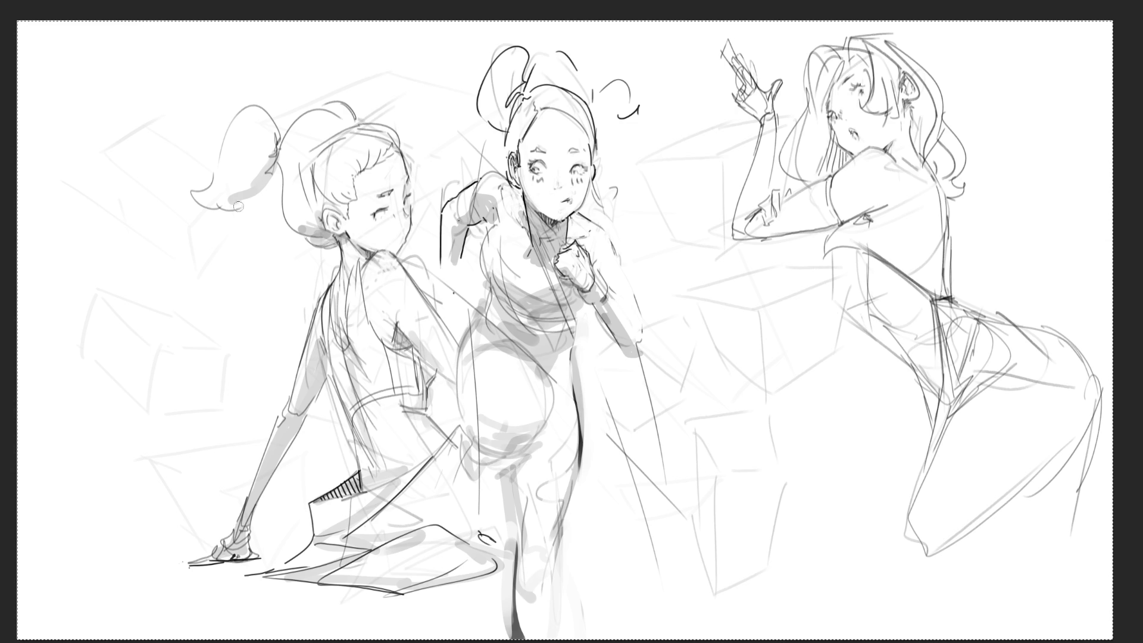
{"action": "mouse_move", "coordinate": [238, 206]}
{"action": "left_mouse_down"}
{"action": "mouse_move", "coordinate": [201, 194]}
{"action": "mouse_move", "coordinate": [259, 180]}
{"action": "mouse_move", "coordinate": [277, 153]}
{"action": "mouse_move", "coordinate": [216, 202]}
{"action": "left_mouse_up"}
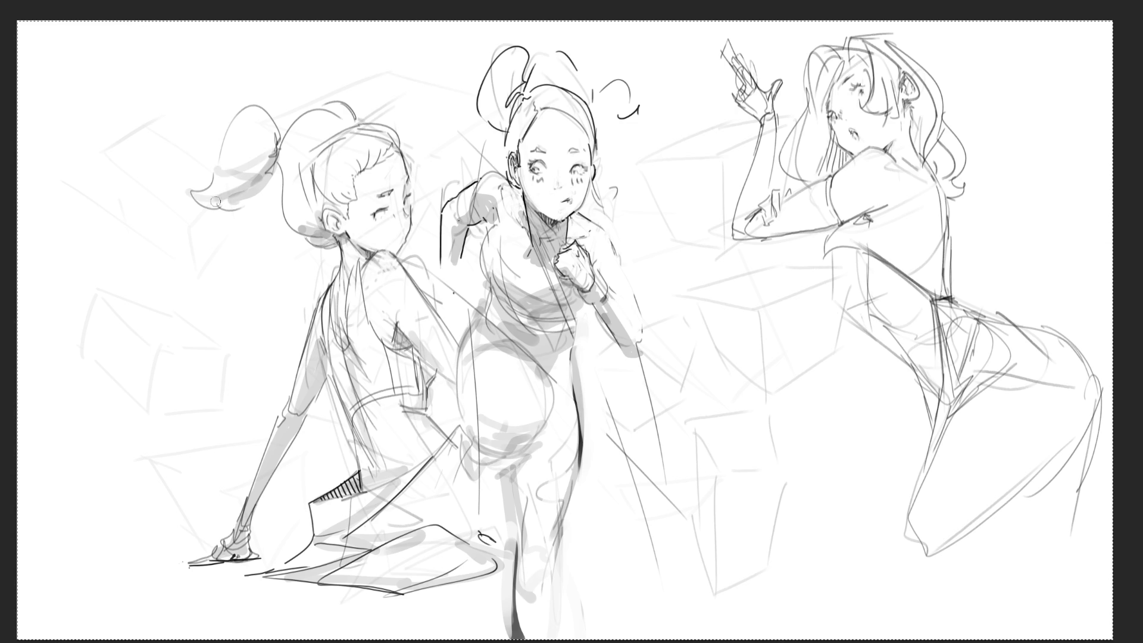
{"action": "key", "text": "ctrl+z"}
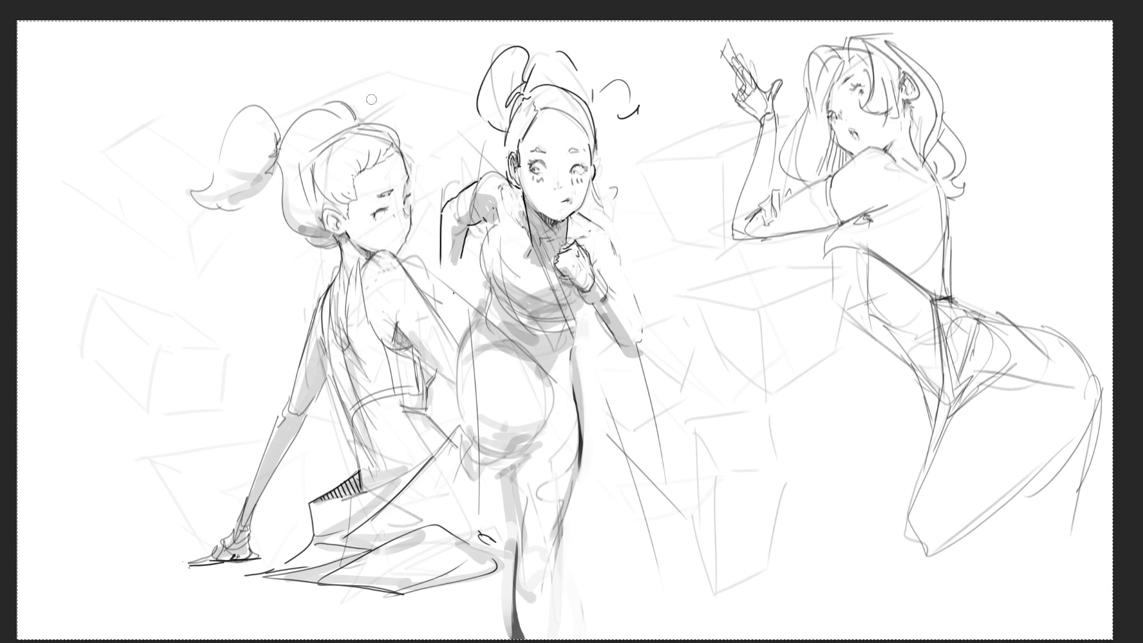
After undoing stray hair strokes, draw a curled strand beside the left girl's head and a dark line on the middle girl's arm.
{"action": "left_click_drag", "start_coordinate": [362, 100], "coordinate": [366, 118]}
{"action": "key", "text": "ctrl+z"}
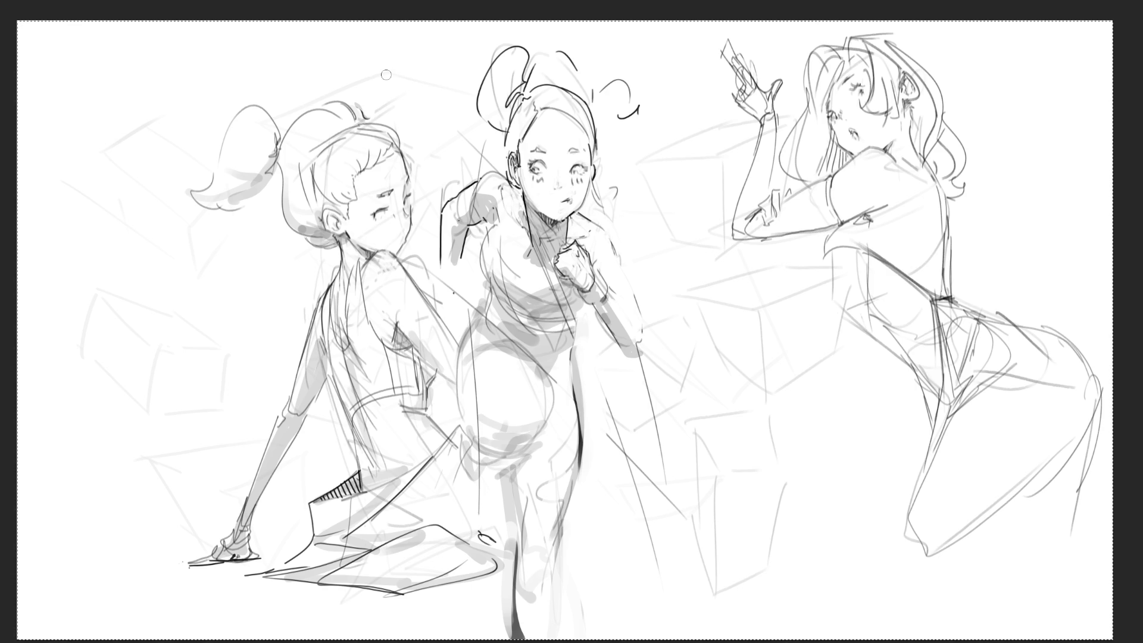
{"action": "left_click_drag", "start_coordinate": [399, 141], "coordinate": [405, 162]}
{"action": "key", "text": "ctrl+z"}
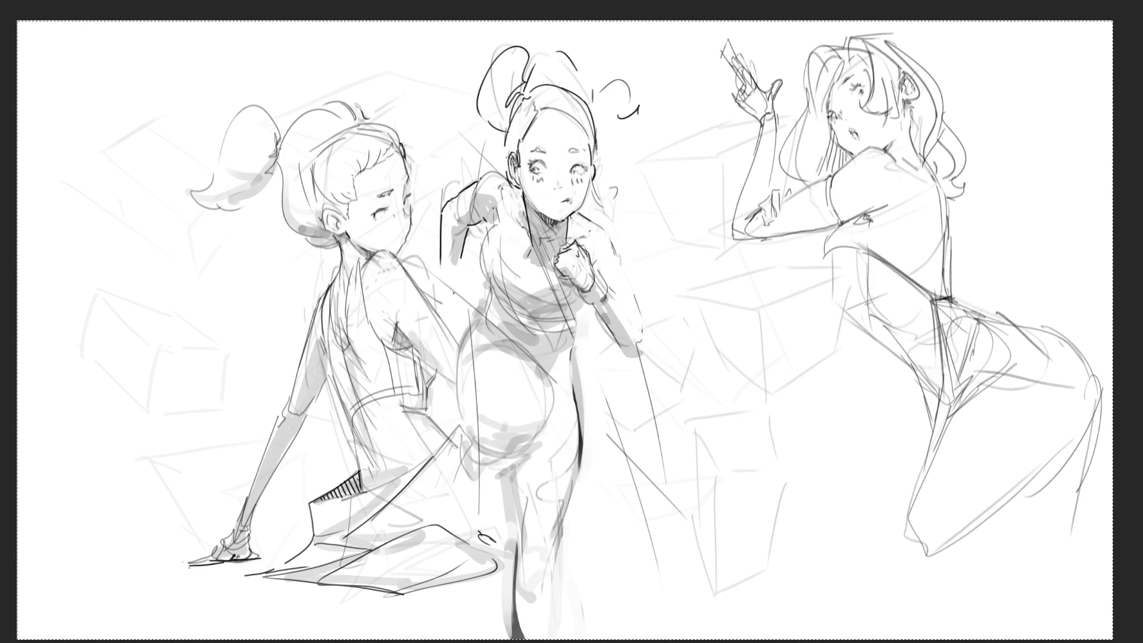
{"action": "key", "text": "ctrl+z"}
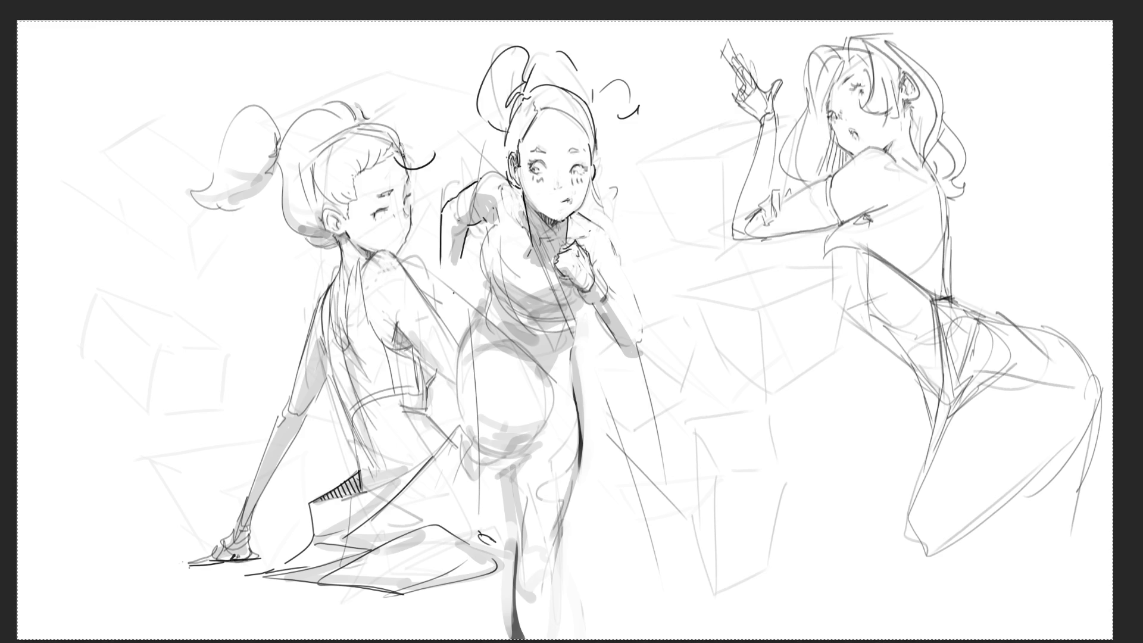
{"action": "mouse_move", "coordinate": [398, 160]}
{"action": "left_mouse_down"}
{"action": "mouse_move", "coordinate": [426, 168]}
{"action": "mouse_move", "coordinate": [434, 152]}
{"action": "left_mouse_up"}
{"action": "mouse_move", "coordinate": [452, 277]}
{"action": "left_mouse_down"}
{"action": "mouse_move", "coordinate": [441, 295]}
{"action": "mouse_move", "coordinate": [454, 279]}
{"action": "mouse_move", "coordinate": [443, 309]}
{"action": "mouse_move", "coordinate": [457, 333]}
{"action": "mouse_move", "coordinate": [456, 319]}
{"action": "left_mouse_up"}
Shade the middle girl's shoulder, draw a dark shoulder line and torso curve, undoing the chest curve.
{"action": "key", "text": "ctrl+z"}
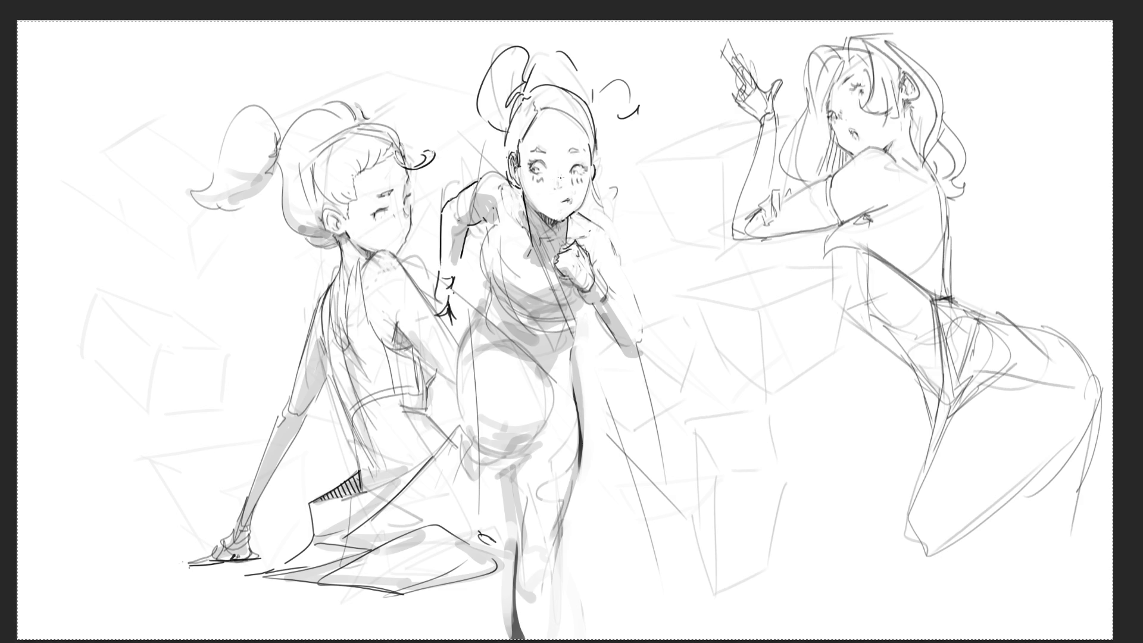
{"action": "mouse_move", "coordinate": [498, 205]}
{"action": "left_mouse_down"}
{"action": "mouse_move", "coordinate": [489, 225]}
{"action": "mouse_move", "coordinate": [500, 238]}
{"action": "mouse_move", "coordinate": [502, 215]}
{"action": "mouse_move", "coordinate": [476, 282]}
{"action": "left_mouse_up"}
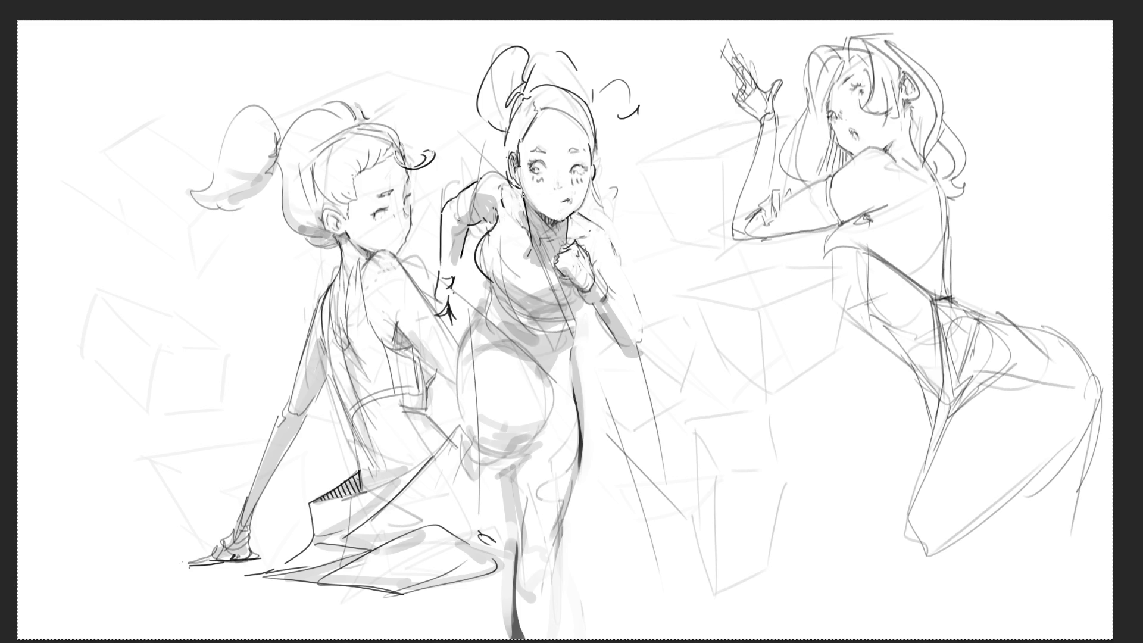
{"action": "left_click_drag", "start_coordinate": [524, 193], "coordinate": [485, 238]}
{"action": "mouse_move", "coordinate": [523, 197]}
{"action": "left_mouse_down"}
{"action": "mouse_move", "coordinate": [509, 277]}
{"action": "mouse_move", "coordinate": [557, 262]}
{"action": "mouse_move", "coordinate": [534, 291]}
{"action": "mouse_move", "coordinate": [543, 284]}
{"action": "mouse_move", "coordinate": [523, 274]}
{"action": "left_mouse_up"}
{"action": "key", "text": "ctrl+z"}
{"action": "key", "text": "ctrl+z"}
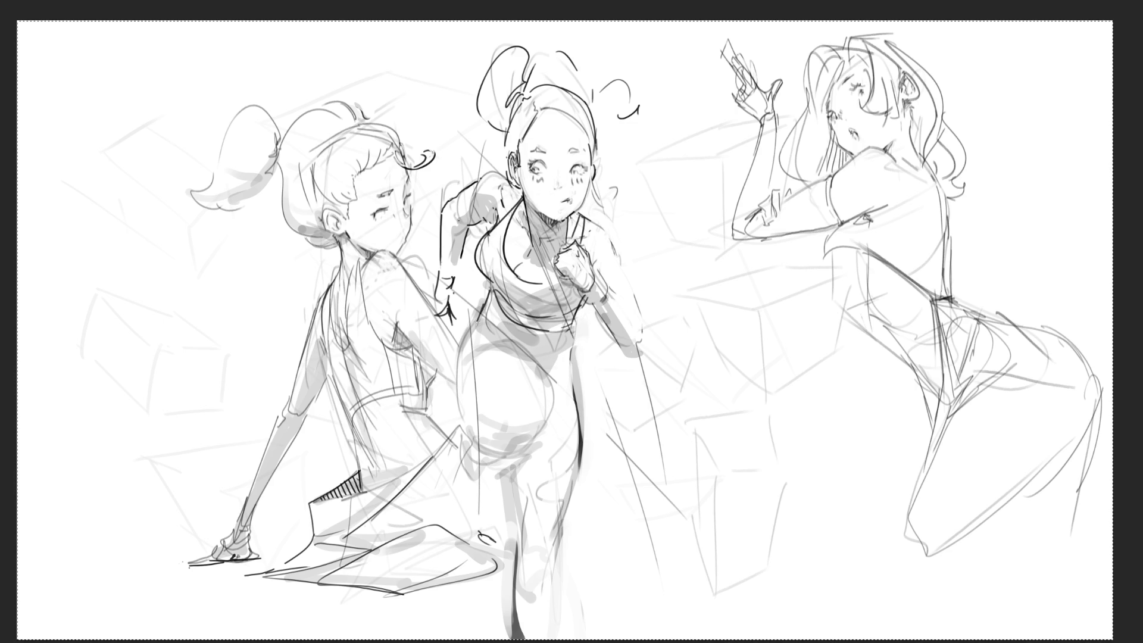
Ink darker lines on the middle girl's hip, waist, thigh and both legs.
{"action": "left_click_drag", "start_coordinate": [464, 332], "coordinate": [452, 434]}
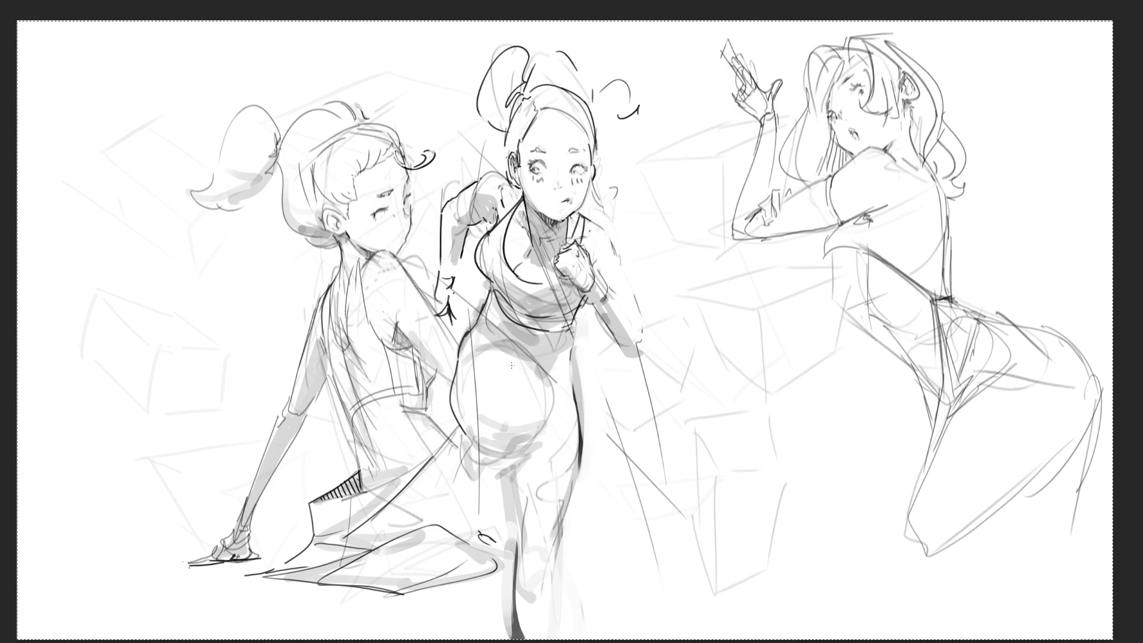
{"action": "left_click_drag", "start_coordinate": [474, 361], "coordinate": [500, 340]}
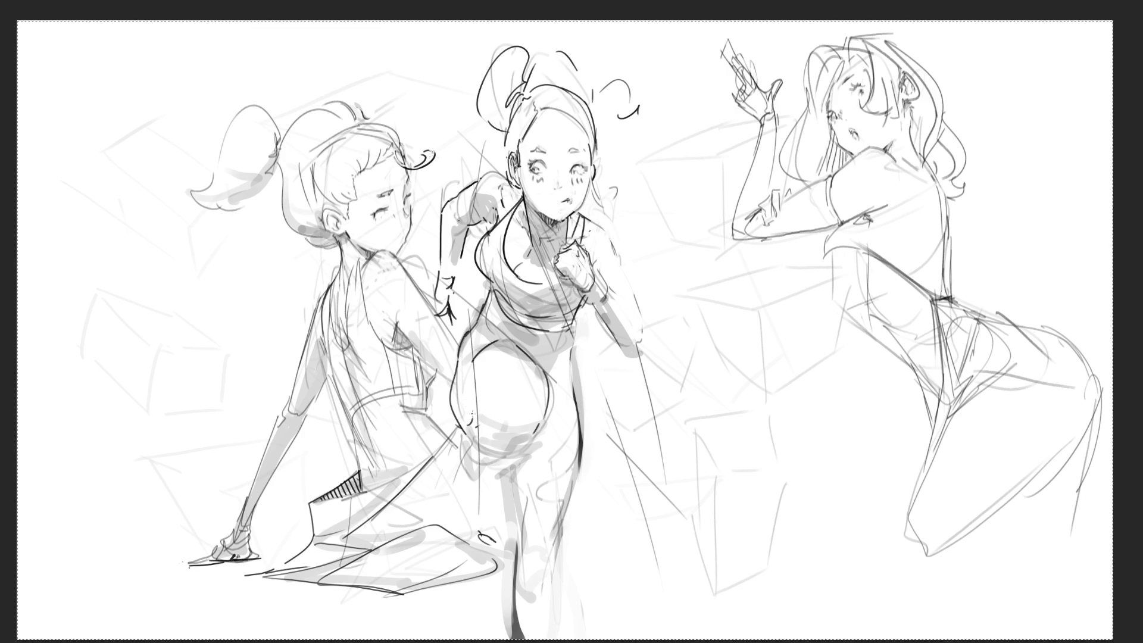
{"action": "mouse_move", "coordinate": [468, 391]}
{"action": "left_mouse_down"}
{"action": "mouse_move", "coordinate": [474, 450]}
{"action": "mouse_move", "coordinate": [503, 462]}
{"action": "mouse_move", "coordinate": [514, 426]}
{"action": "left_mouse_up"}
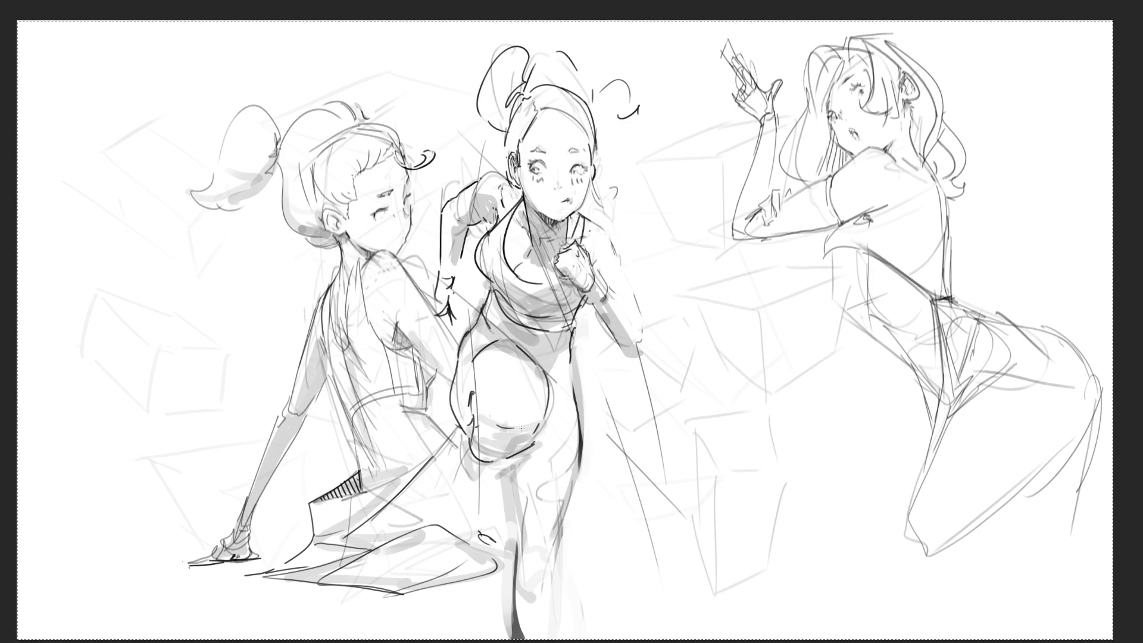
{"action": "mouse_move", "coordinate": [516, 532]}
{"action": "left_mouse_down"}
{"action": "mouse_move", "coordinate": [522, 577]}
{"action": "mouse_move", "coordinate": [540, 588]}
{"action": "left_mouse_up"}
{"action": "left_click_drag", "start_coordinate": [566, 510], "coordinate": [556, 589]}
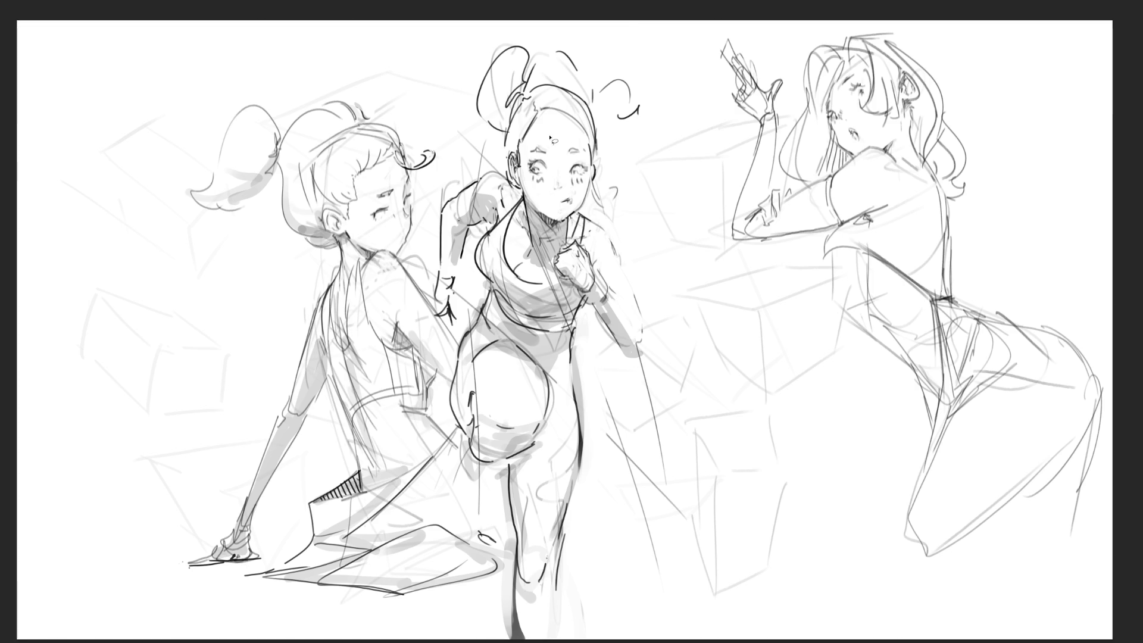
Lasso a freehand selection around the middle girl's head and buns.
{"action": "mouse_move", "coordinate": [664, 166]}
{"action": "left_mouse_down"}
{"action": "mouse_move", "coordinate": [482, 139]}
{"action": "mouse_move", "coordinate": [545, 219]}
{"action": "left_mouse_up"}
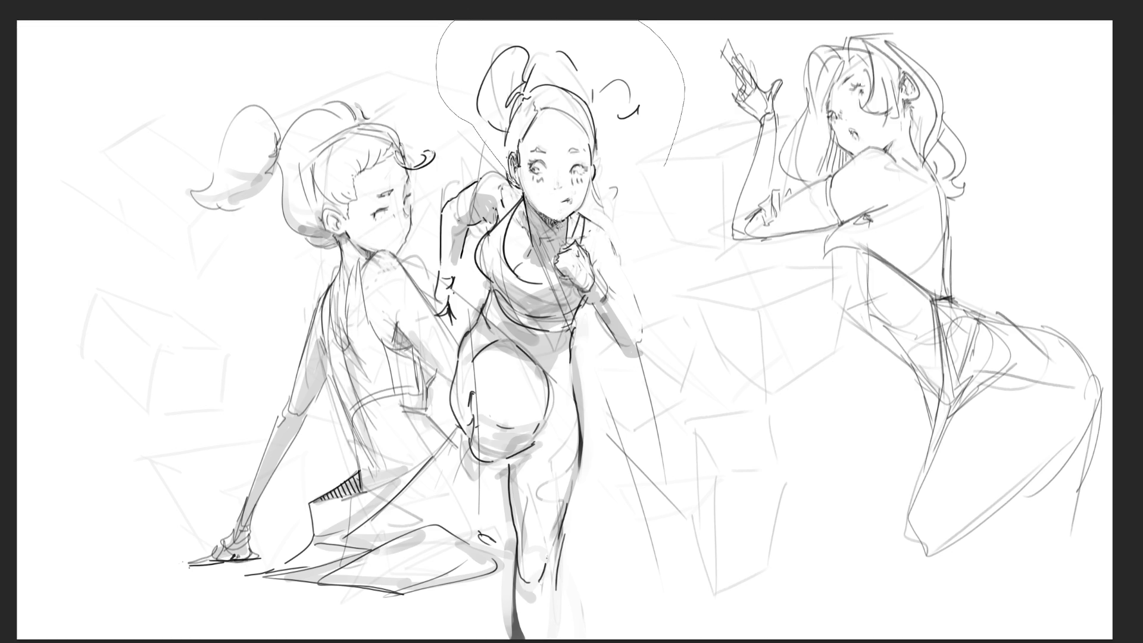
{"action": "left_click_drag", "start_coordinate": [545, 221], "coordinate": [664, 221]}
Transform the selected head: nudge it, shrink it slightly, commit the change and deselect.
{"action": "key", "text": "ctrl+t"}
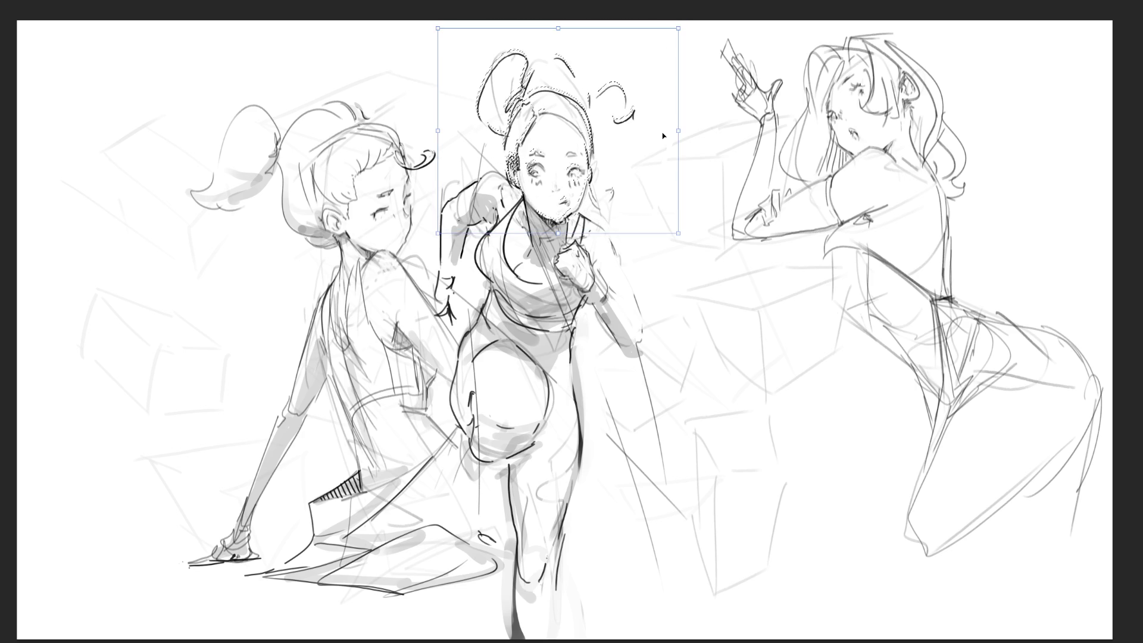
{"action": "key", "text": "Up"}
{"action": "key", "text": "Up"}
{"action": "key", "text": "Up"}
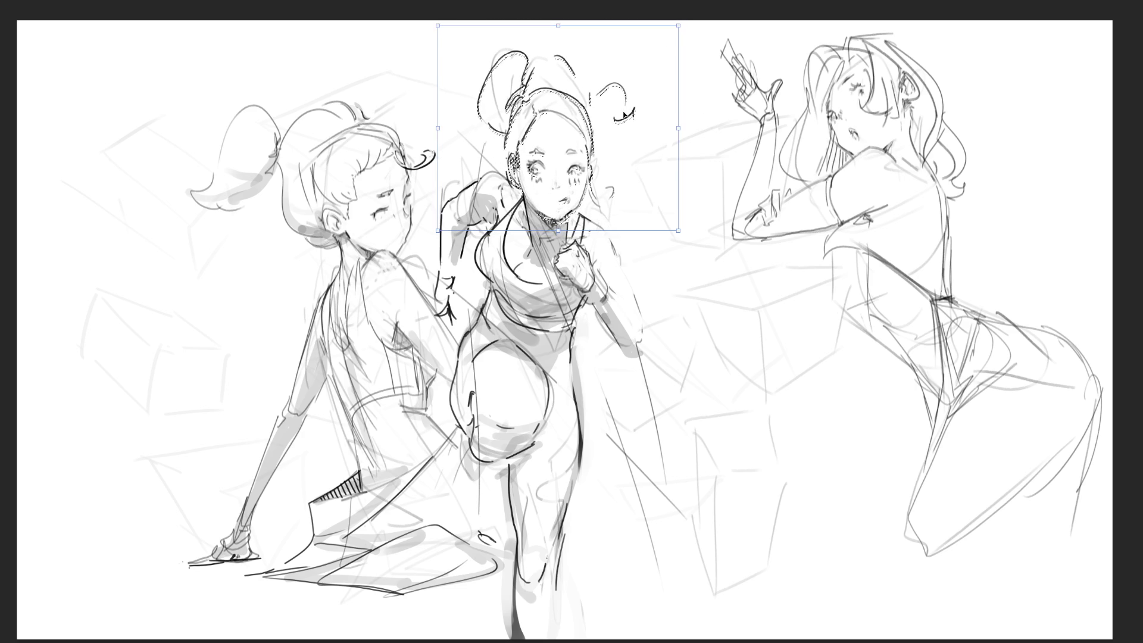
{"action": "key", "text": "Down"}
{"action": "key", "text": "Down"}
{"action": "key", "text": "Down"}
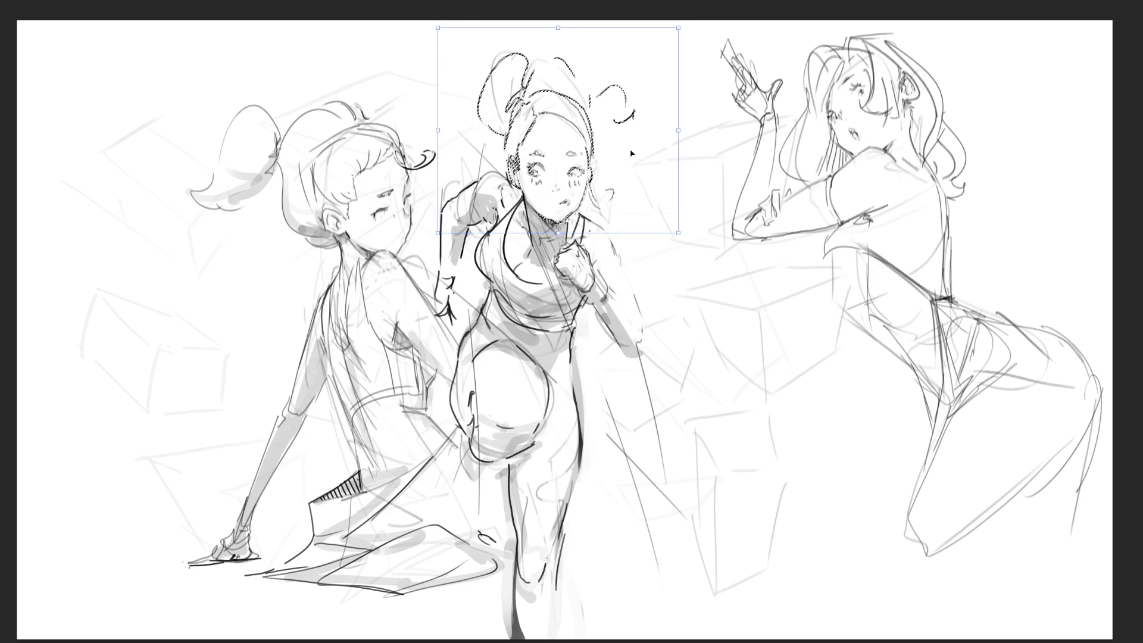
{"action": "left_click_drag", "start_coordinate": [677, 127], "coordinate": [668, 135]}
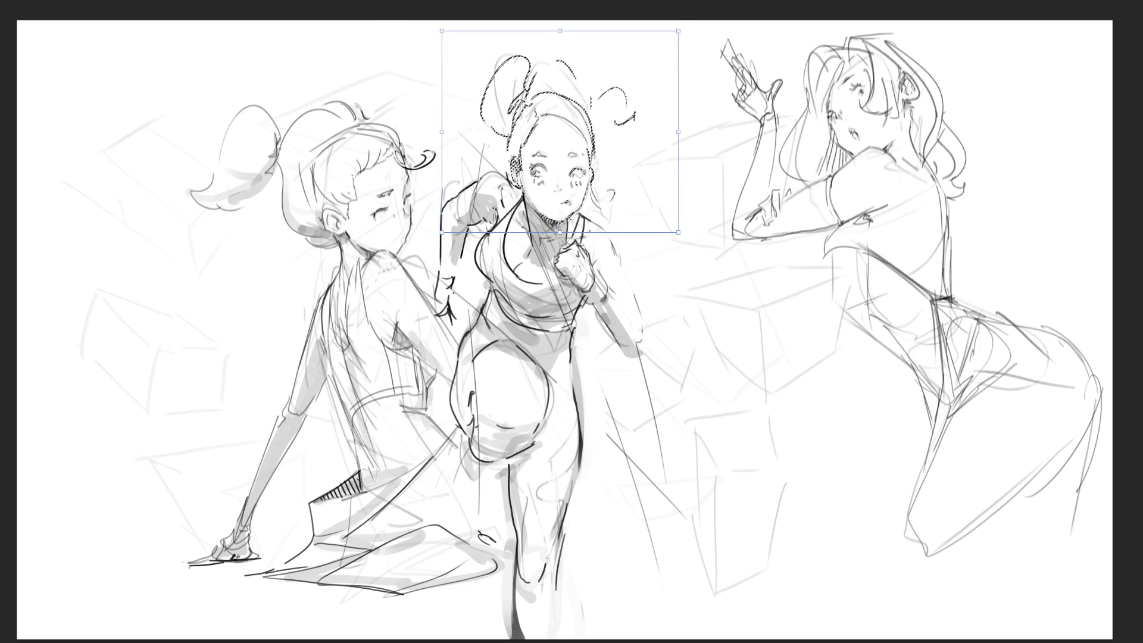
{"action": "key", "text": "Return"}
{"action": "key", "text": "ctrl+d"}
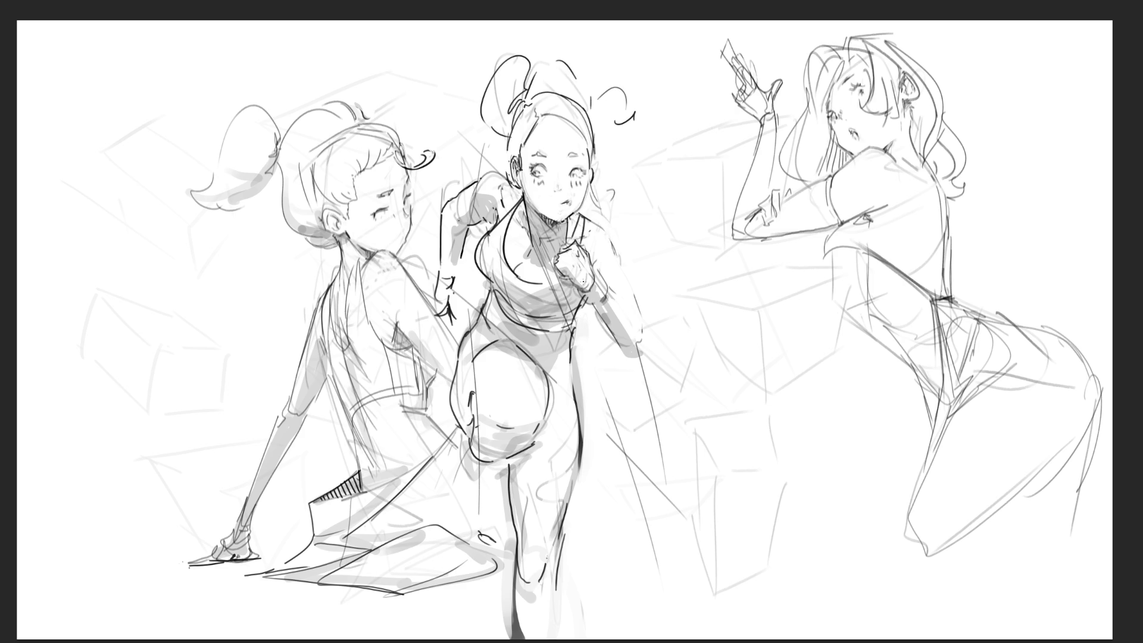
Brush soft grey shading on the middle girl's chest around her fist and across her eye area.
{"action": "mouse_move", "coordinate": [540, 276]}
{"action": "left_mouse_down"}
{"action": "mouse_move", "coordinate": [535, 312]}
{"action": "mouse_move", "coordinate": [572, 317]}
{"action": "mouse_move", "coordinate": [572, 288]}
{"action": "mouse_move", "coordinate": [573, 301]}
{"action": "left_mouse_up"}
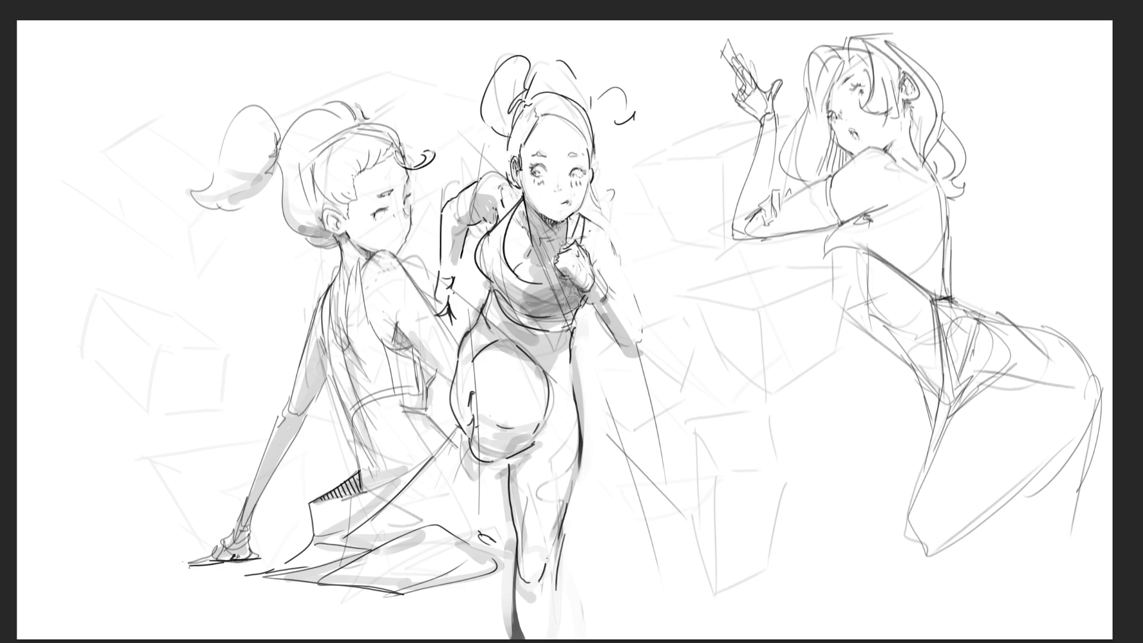
{"action": "mouse_move", "coordinate": [519, 268]}
{"action": "left_mouse_down"}
{"action": "mouse_move", "coordinate": [500, 279]}
{"action": "mouse_move", "coordinate": [504, 299]}
{"action": "left_mouse_up"}
{"action": "left_click_drag", "start_coordinate": [529, 154], "coordinate": [580, 163]}
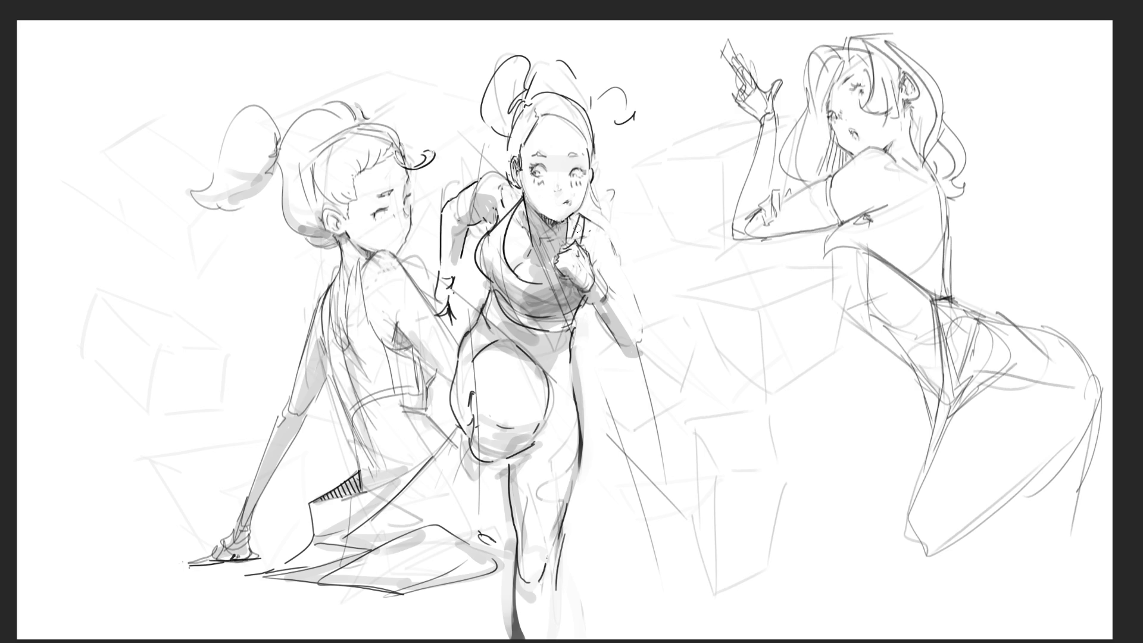
Ink the right girl's hip outline with parallel lines and hatching inside the hip's V shape.
{"action": "mouse_move", "coordinate": [943, 312]}
{"action": "left_mouse_down"}
{"action": "mouse_move", "coordinate": [968, 375]}
{"action": "mouse_move", "coordinate": [1016, 365]}
{"action": "left_mouse_up"}
{"action": "key", "text": "ctrl+z"}
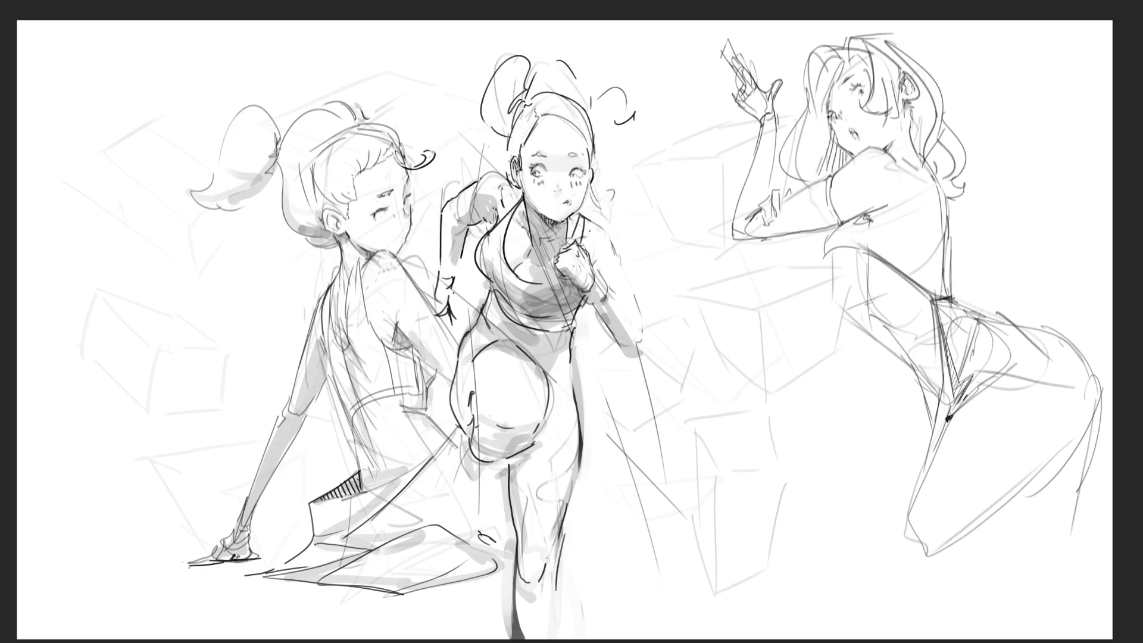
{"action": "mouse_move", "coordinate": [948, 417]}
{"action": "left_mouse_down"}
{"action": "mouse_move", "coordinate": [1022, 360]}
{"action": "mouse_move", "coordinate": [1109, 399]}
{"action": "left_mouse_up"}
{"action": "left_click_drag", "start_coordinate": [963, 397], "coordinate": [1023, 346]}
{"action": "left_click_drag", "start_coordinate": [960, 391], "coordinate": [980, 320]}
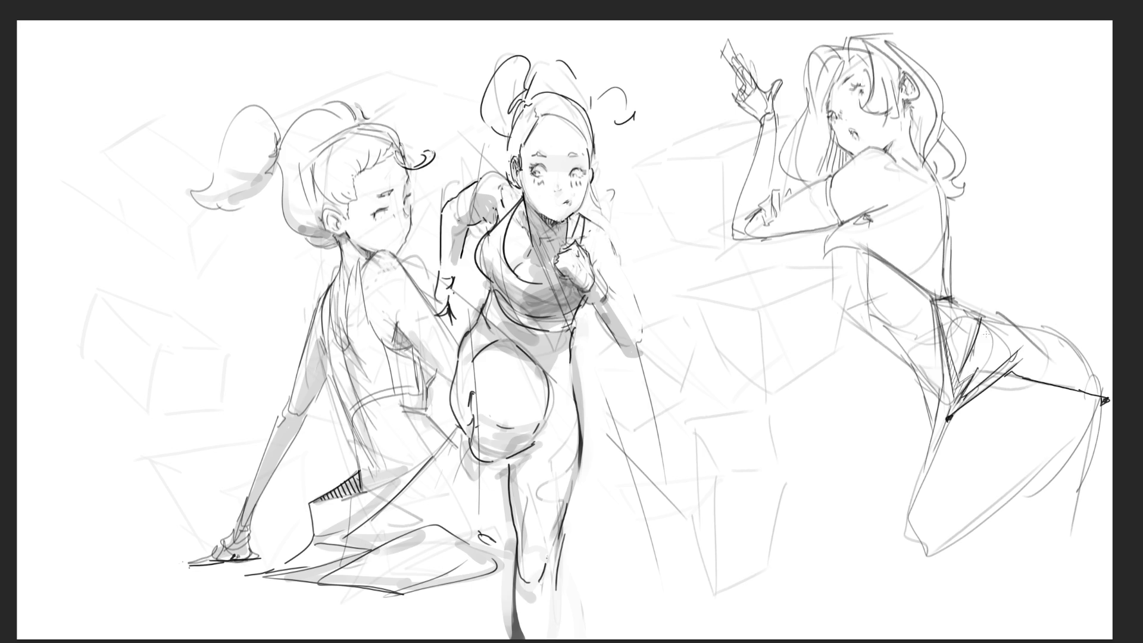
{"action": "left_click_drag", "start_coordinate": [973, 368], "coordinate": [960, 388]}
{"action": "mouse_move", "coordinate": [982, 316]}
{"action": "left_mouse_down"}
{"action": "mouse_move", "coordinate": [1059, 321]}
{"action": "mouse_move", "coordinate": [1028, 340]}
{"action": "mouse_move", "coordinate": [1077, 336]}
{"action": "mouse_move", "coordinate": [1099, 387]}
{"action": "left_mouse_up"}
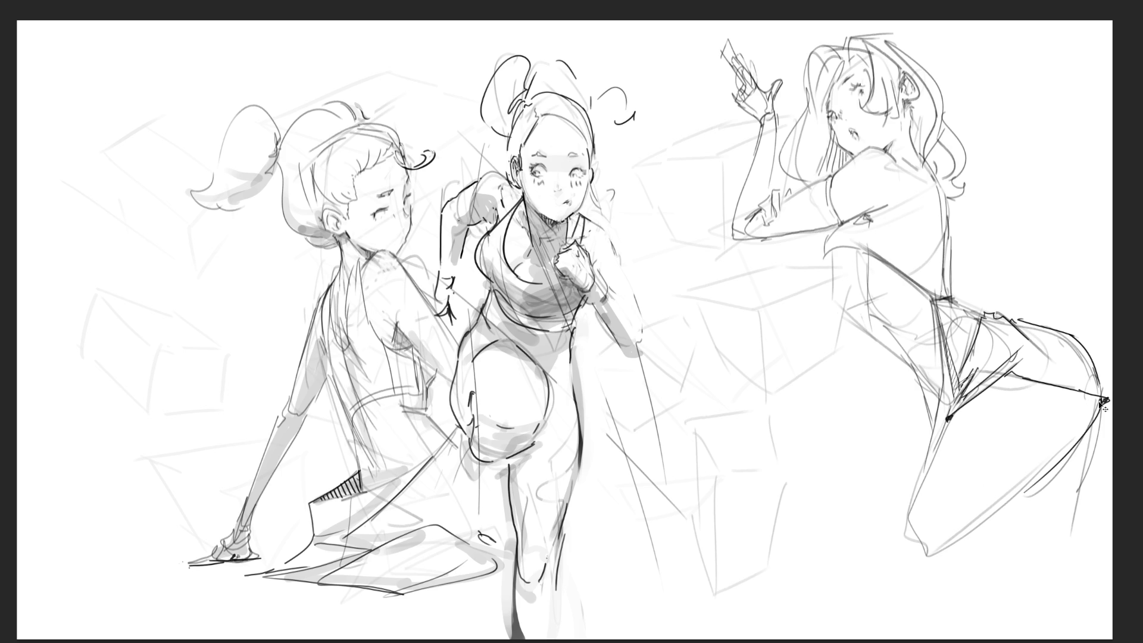
Draw the right girl's thigh lines down from the hip, redoing one stroke, and shade along the leg.
{"action": "left_click_drag", "start_coordinate": [1103, 403], "coordinate": [972, 541]}
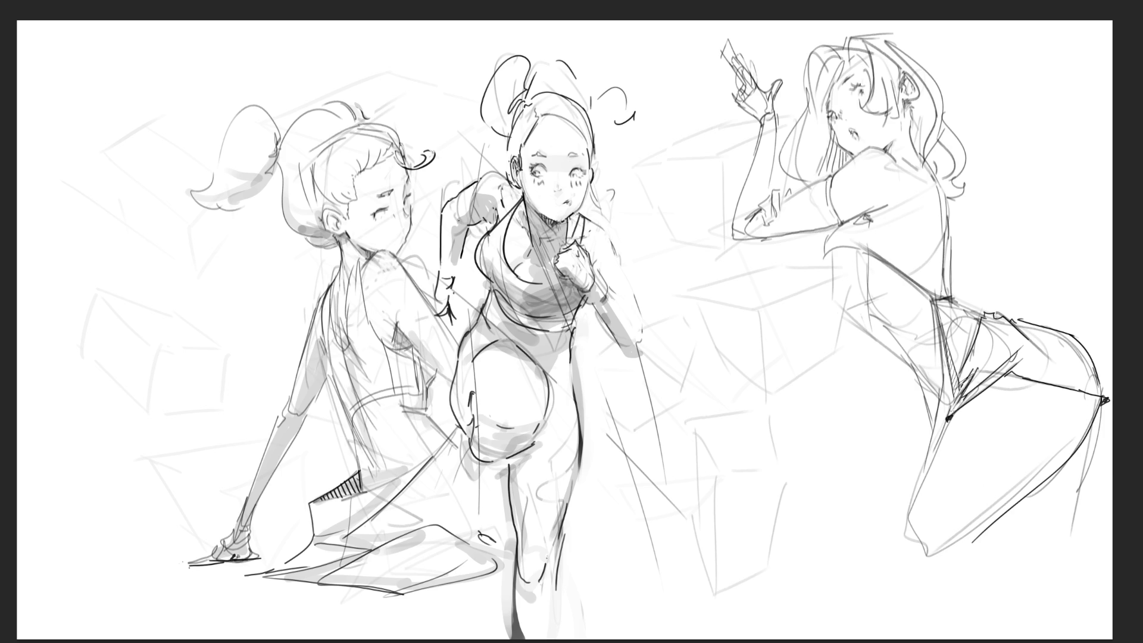
{"action": "left_click_drag", "start_coordinate": [948, 418], "coordinate": [909, 548]}
{"action": "left_click_drag", "start_coordinate": [1104, 403], "coordinate": [1056, 546]}
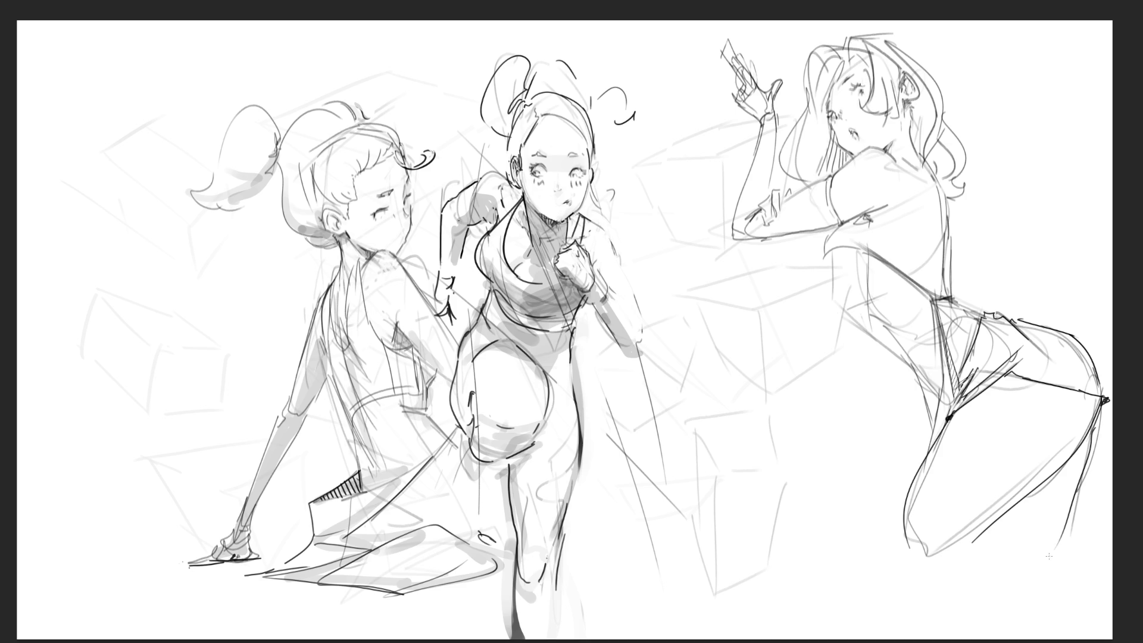
{"action": "key", "text": "ctrl+z"}
{"action": "left_click_drag", "start_coordinate": [1106, 402], "coordinate": [1045, 561]}
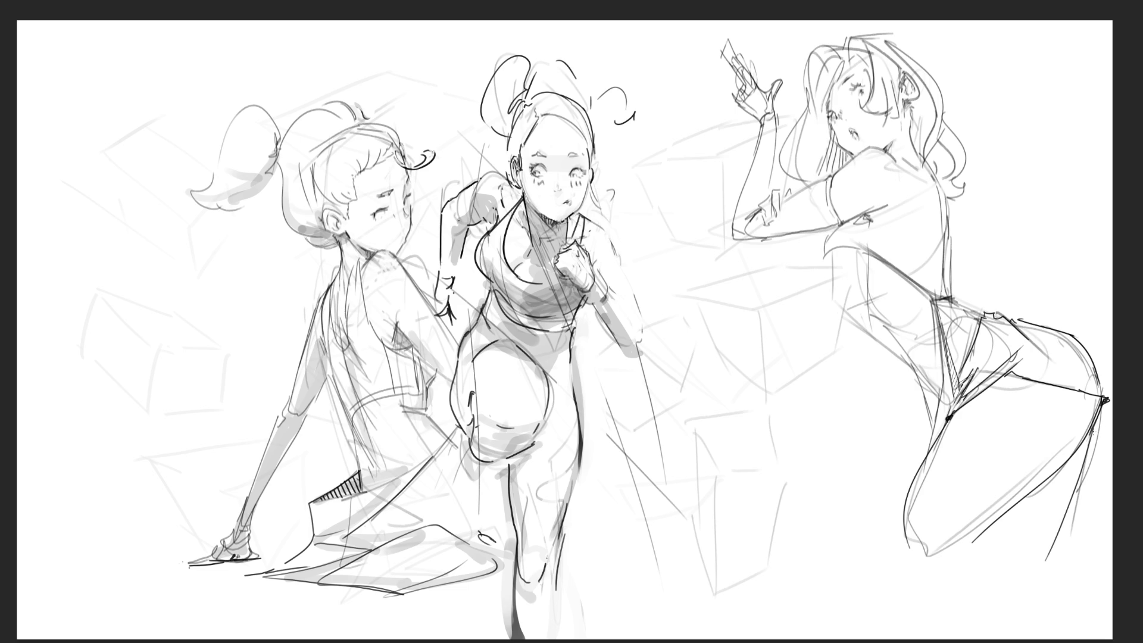
{"action": "mouse_move", "coordinate": [1089, 438]}
{"action": "left_mouse_down"}
{"action": "mouse_move", "coordinate": [981, 536]}
{"action": "mouse_move", "coordinate": [1082, 452]}
{"action": "mouse_move", "coordinate": [1044, 557]}
{"action": "mouse_move", "coordinate": [1050, 493]}
{"action": "mouse_move", "coordinate": [1028, 540]}
{"action": "mouse_move", "coordinate": [1050, 498]}
{"action": "left_mouse_up"}
Fill the triangle under the thigh grey and redraw the right girl's hip edge in dark ink.
{"action": "mouse_move", "coordinate": [1026, 535]}
{"action": "left_mouse_down"}
{"action": "mouse_move", "coordinate": [1058, 500]}
{"action": "mouse_move", "coordinate": [1053, 529]}
{"action": "left_mouse_up"}
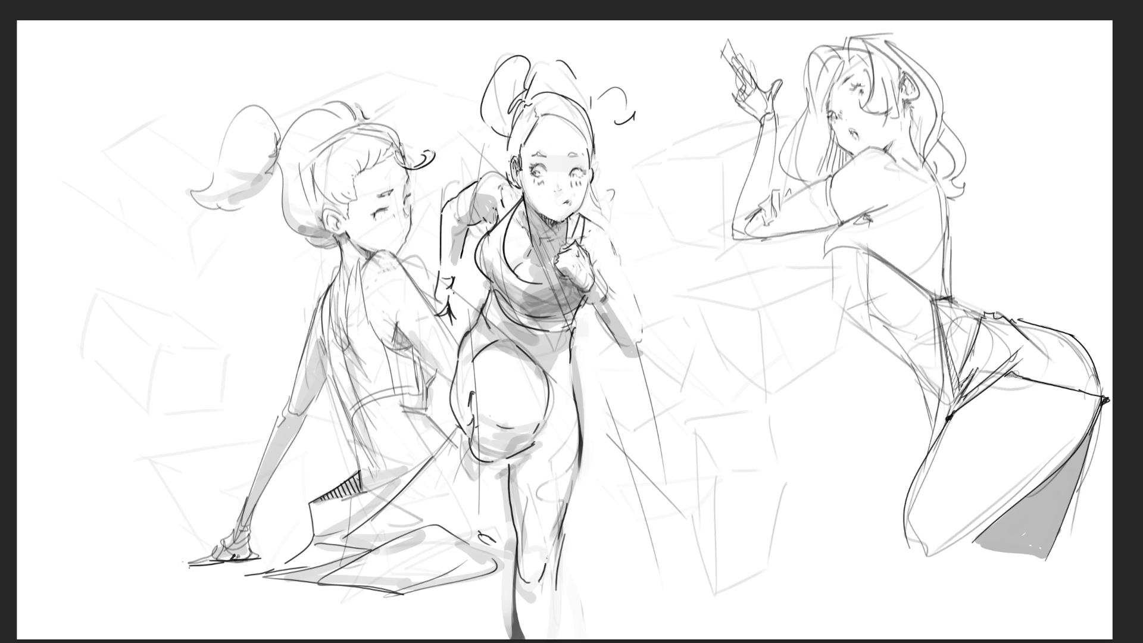
{"action": "left_click_drag", "start_coordinate": [1006, 375], "coordinate": [1084, 389]}
{"action": "key", "text": "ctrl+z"}
{"action": "left_click_drag", "start_coordinate": [1000, 373], "coordinate": [1107, 398]}
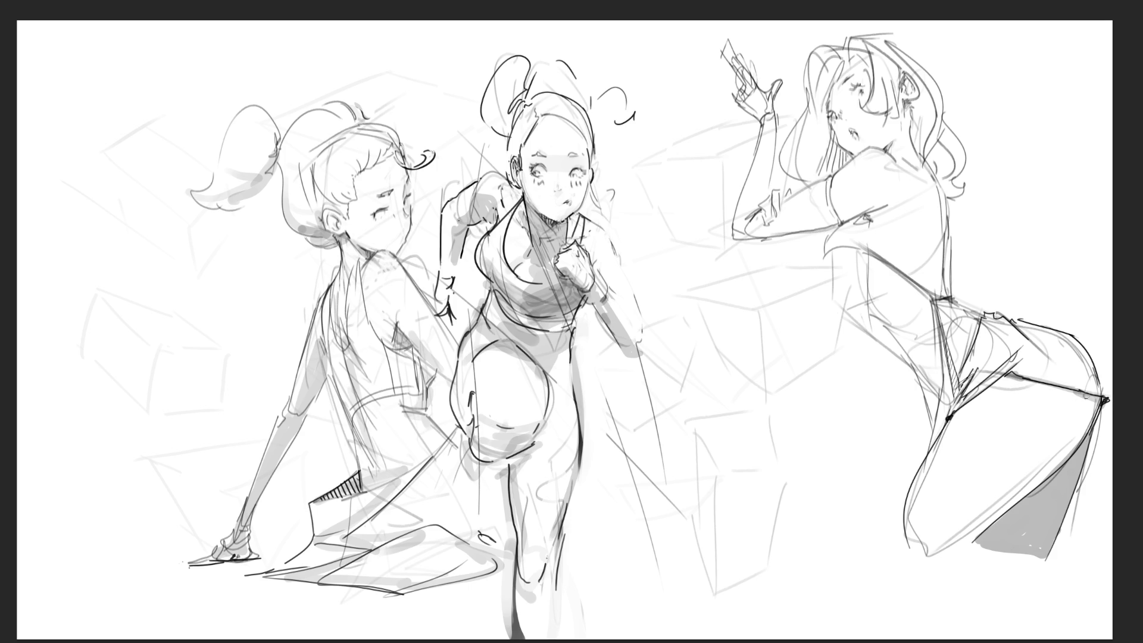
{"action": "left_click_drag", "start_coordinate": [1103, 400], "coordinate": [1095, 415]}
{"action": "left_click_drag", "start_coordinate": [950, 419], "coordinate": [938, 438]}
Hatch the inside of the right girl's hip triangle with repeated dark strokes.
{"action": "left_click_drag", "start_coordinate": [938, 313], "coordinate": [954, 396]}
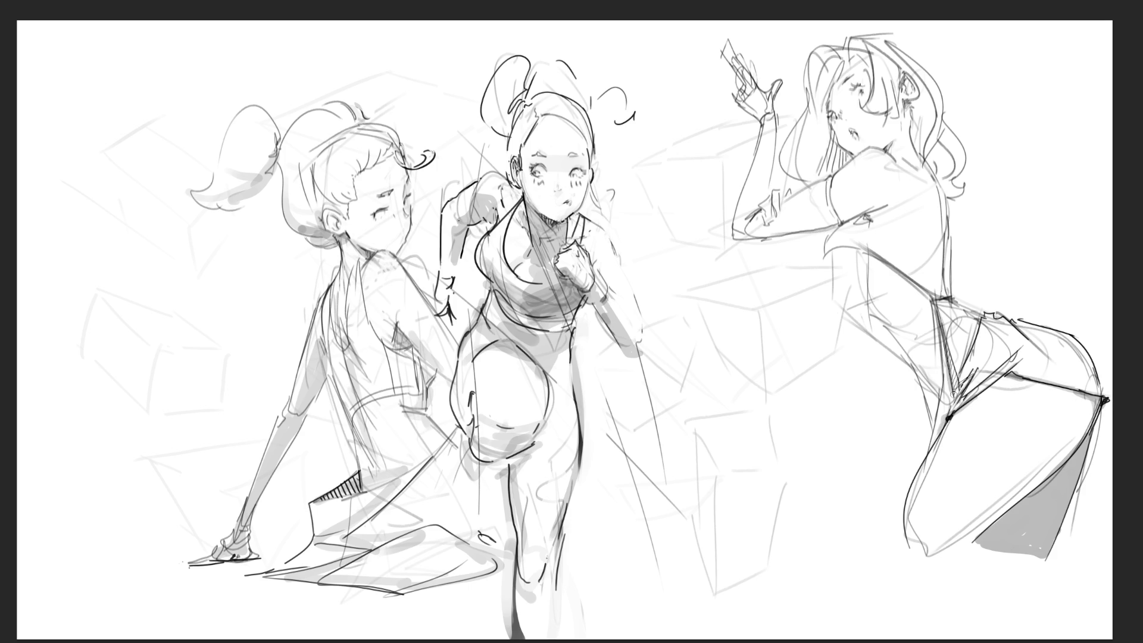
{"action": "left_click_drag", "start_coordinate": [946, 348], "coordinate": [955, 398]}
{"action": "left_click_drag", "start_coordinate": [937, 309], "coordinate": [961, 380]}
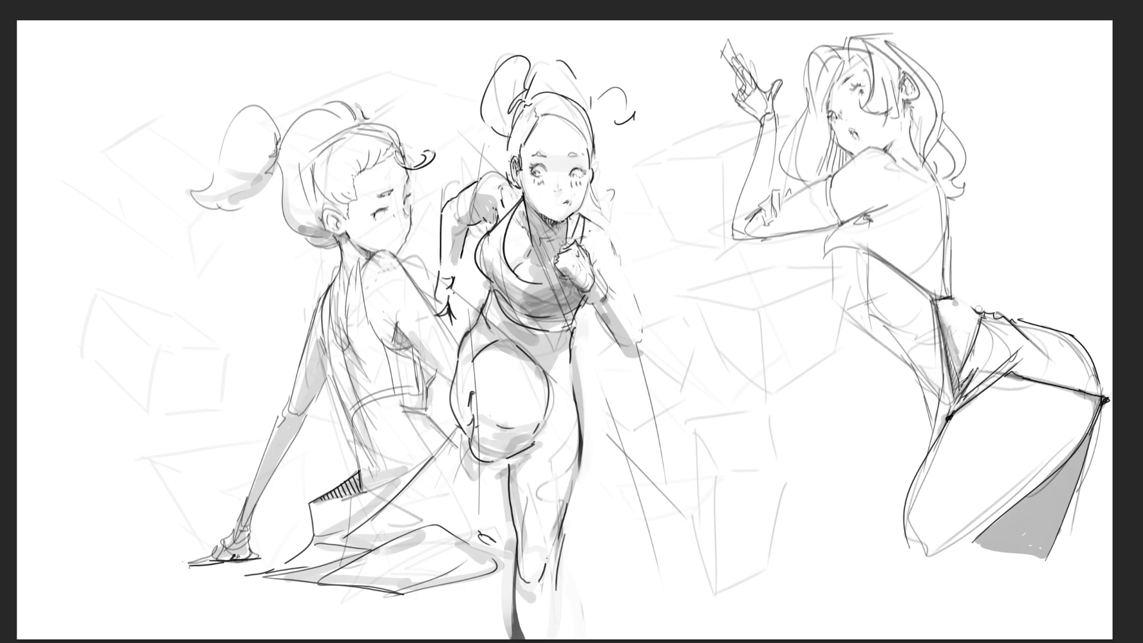
Mark and darken the right girl's waistline with short strokes.
{"action": "left_click_drag", "start_coordinate": [954, 302], "coordinate": [977, 300]}
{"action": "left_click_drag", "start_coordinate": [932, 291], "coordinate": [950, 297]}
{"action": "left_click_drag", "start_coordinate": [942, 292], "coordinate": [959, 296]}
Draw the right girl's neck below the ear, redoing it thinner, with small marks near the ear.
{"action": "left_click_drag", "start_coordinate": [909, 125], "coordinate": [922, 163]}
{"action": "left_click_drag", "start_coordinate": [908, 125], "coordinate": [923, 164]}
{"action": "key", "text": "ctrl+z"}
{"action": "mouse_move", "coordinate": [908, 124]}
{"action": "left_mouse_down"}
{"action": "mouse_move", "coordinate": [922, 162]}
{"action": "mouse_move", "coordinate": [910, 148]}
{"action": "left_mouse_up"}
{"action": "left_click", "coordinate": [897, 128]}
{"action": "left_click_drag", "start_coordinate": [908, 163], "coordinate": [886, 150]}
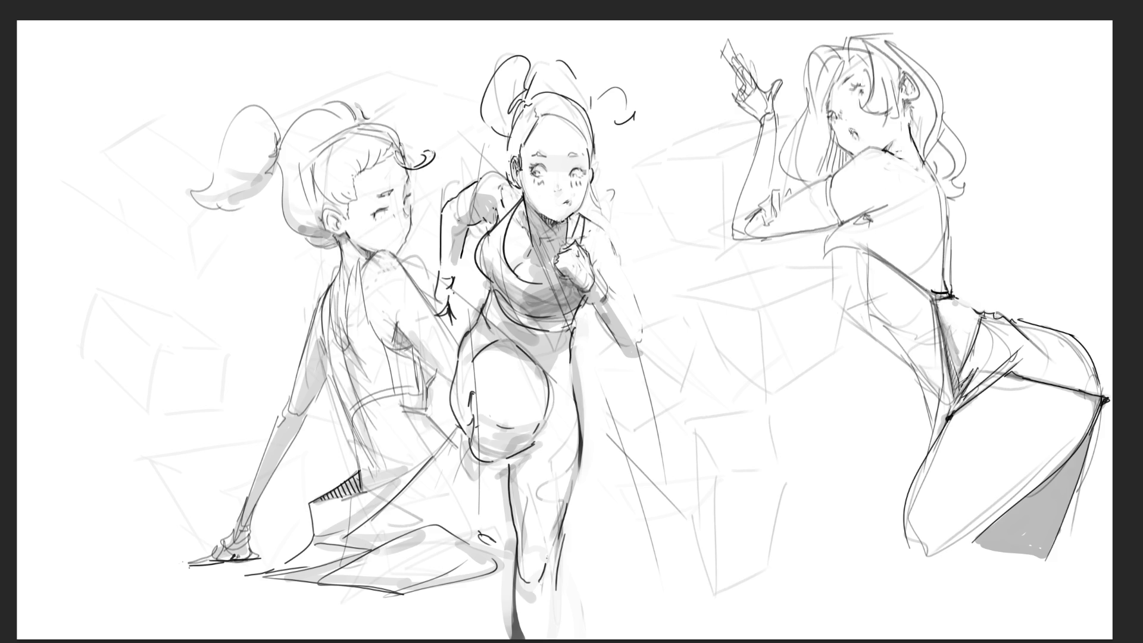
Redraw the right girl's mouth larger, then revert to the small open mouth.
{"action": "left_click_drag", "start_coordinate": [852, 122], "coordinate": [857, 131]}
{"action": "key", "text": "ctrl+z"}
Sketch the right girl's foot, lower leg and short strokes under her thigh.
{"action": "left_click_drag", "start_coordinate": [903, 520], "coordinate": [895, 546]}
{"action": "mouse_move", "coordinate": [893, 545]}
{"action": "left_mouse_down"}
{"action": "mouse_move", "coordinate": [882, 572]}
{"action": "mouse_move", "coordinate": [910, 570]}
{"action": "left_mouse_up"}
{"action": "left_click_drag", "start_coordinate": [982, 526], "coordinate": [921, 588]}
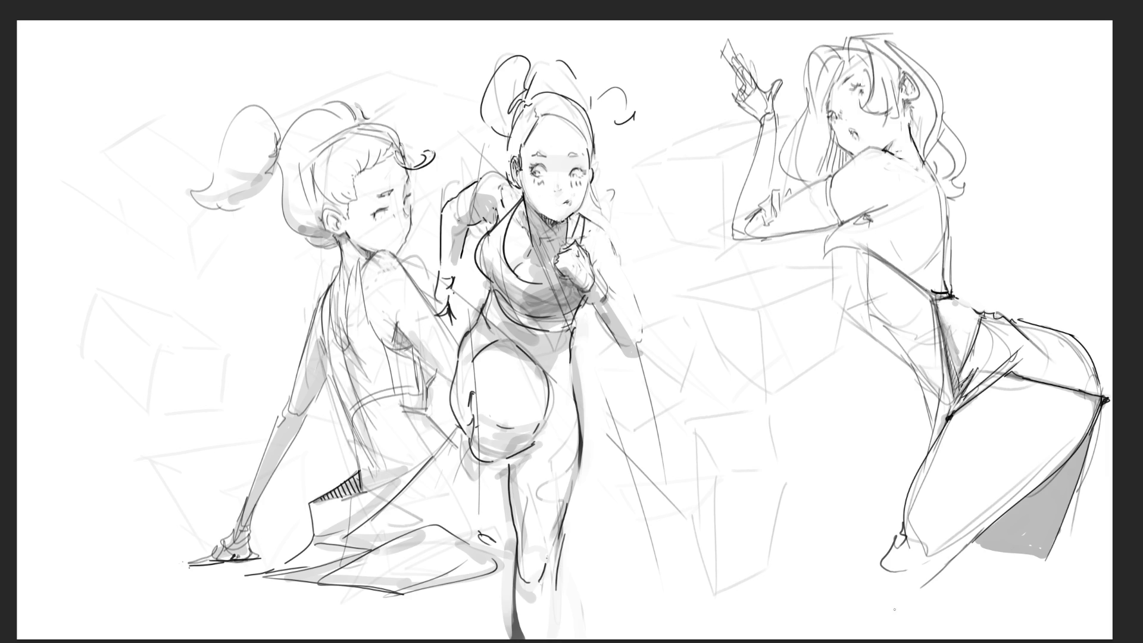
{"action": "left_click_drag", "start_coordinate": [976, 533], "coordinate": [910, 638]}
{"action": "mouse_move", "coordinate": [877, 565]}
{"action": "left_mouse_down"}
{"action": "mouse_move", "coordinate": [873, 596]}
{"action": "mouse_move", "coordinate": [883, 591]}
{"action": "mouse_move", "coordinate": [841, 640]}
{"action": "left_mouse_up"}
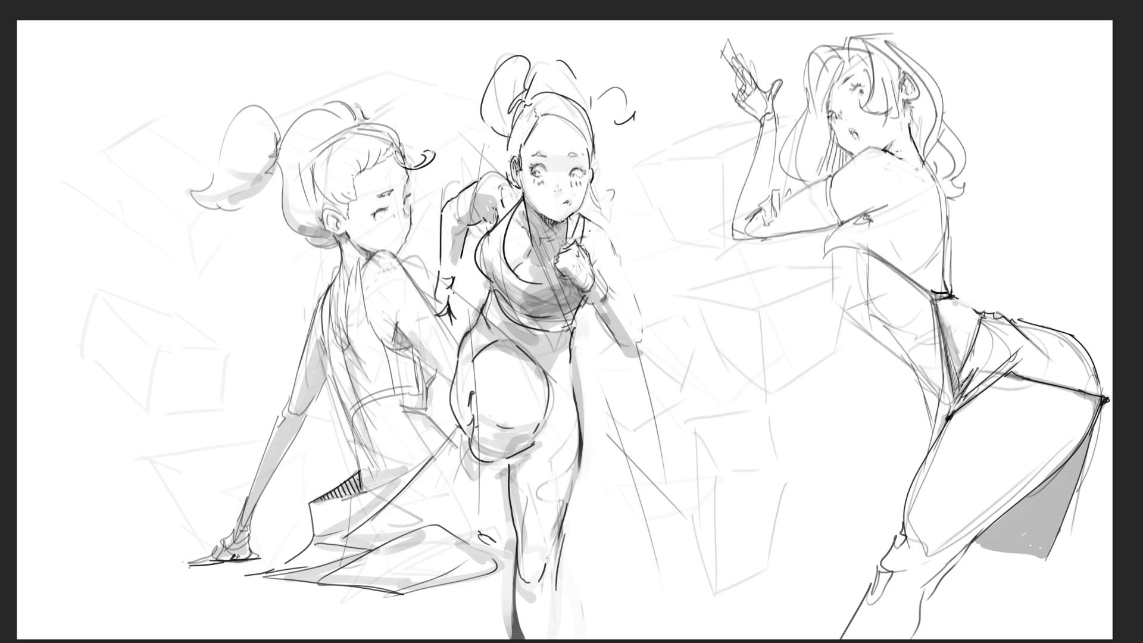
{"action": "left_click_drag", "start_coordinate": [928, 583], "coordinate": [913, 634]}
{"action": "left_click_drag", "start_coordinate": [966, 561], "coordinate": [964, 590]}
{"action": "left_click_drag", "start_coordinate": [1040, 565], "coordinate": [1024, 597]}
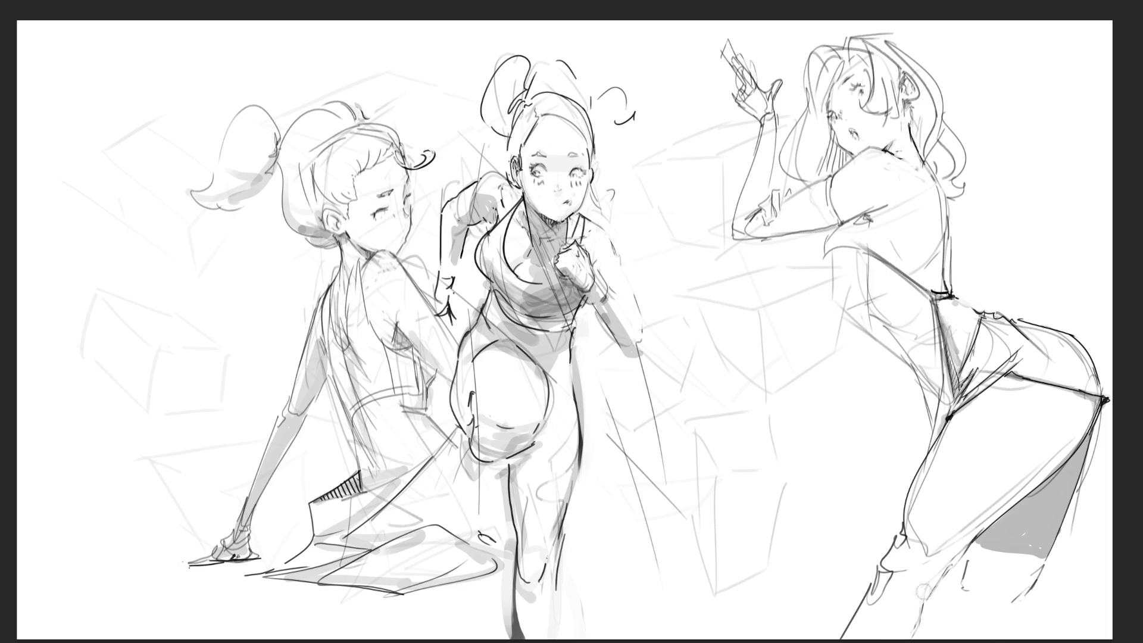
Shade the right girl's lower leg grey, undoing heavy strokes and finishing with light dabs.
{"action": "left_click_drag", "start_coordinate": [938, 585], "coordinate": [914, 635]}
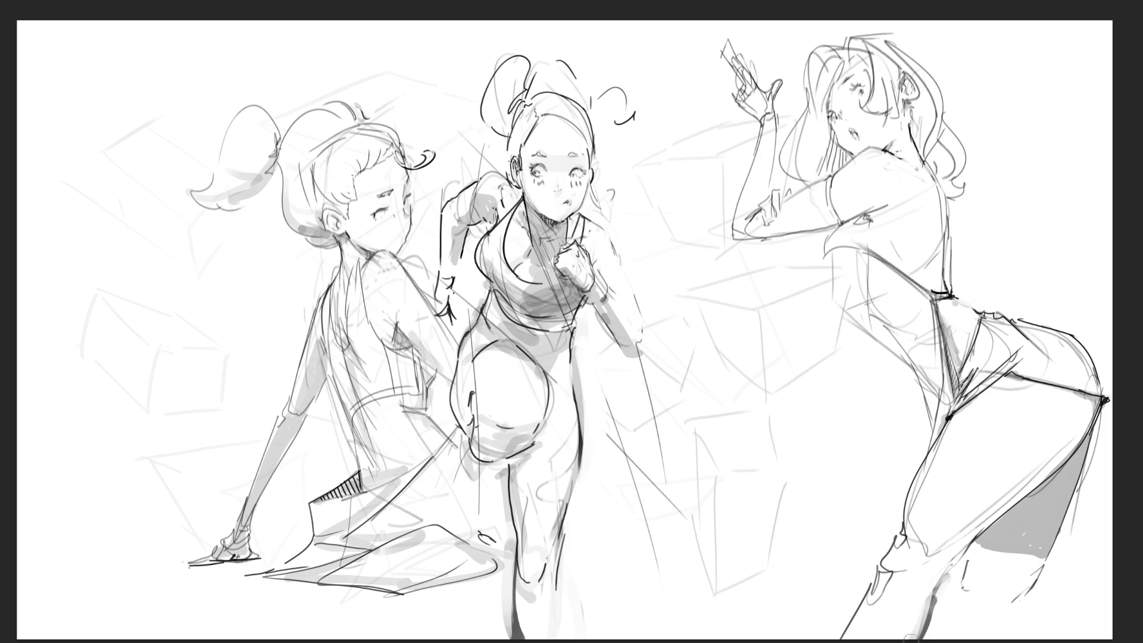
{"action": "left_click_drag", "start_coordinate": [889, 558], "coordinate": [864, 629]}
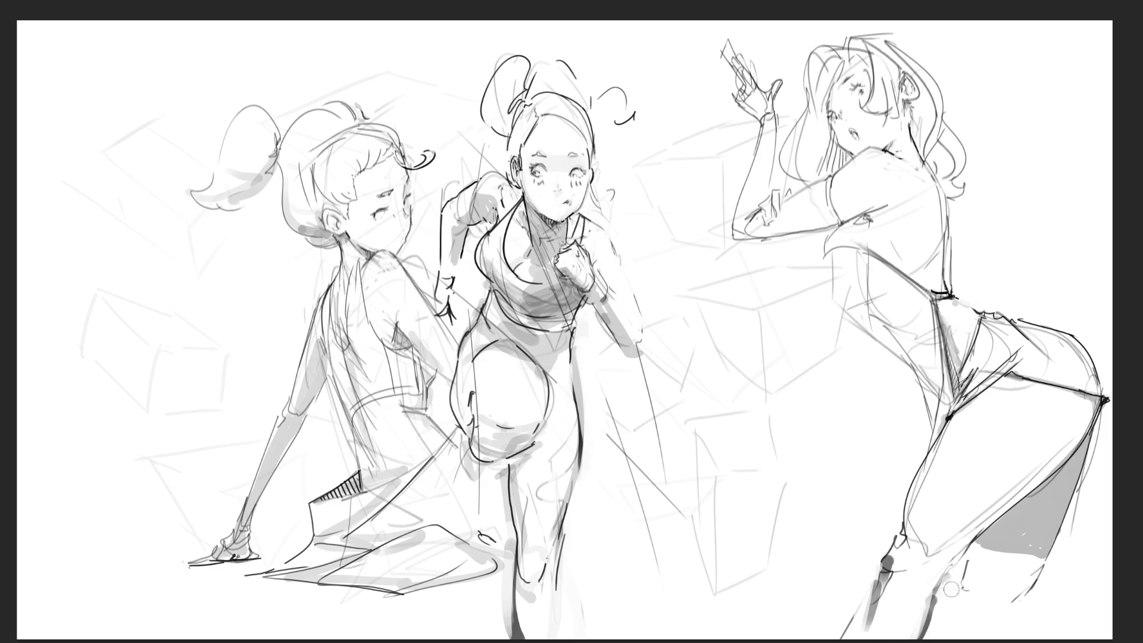
{"action": "left_click_drag", "start_coordinate": [941, 594], "coordinate": [934, 635]}
{"action": "key", "text": "ctrl+z"}
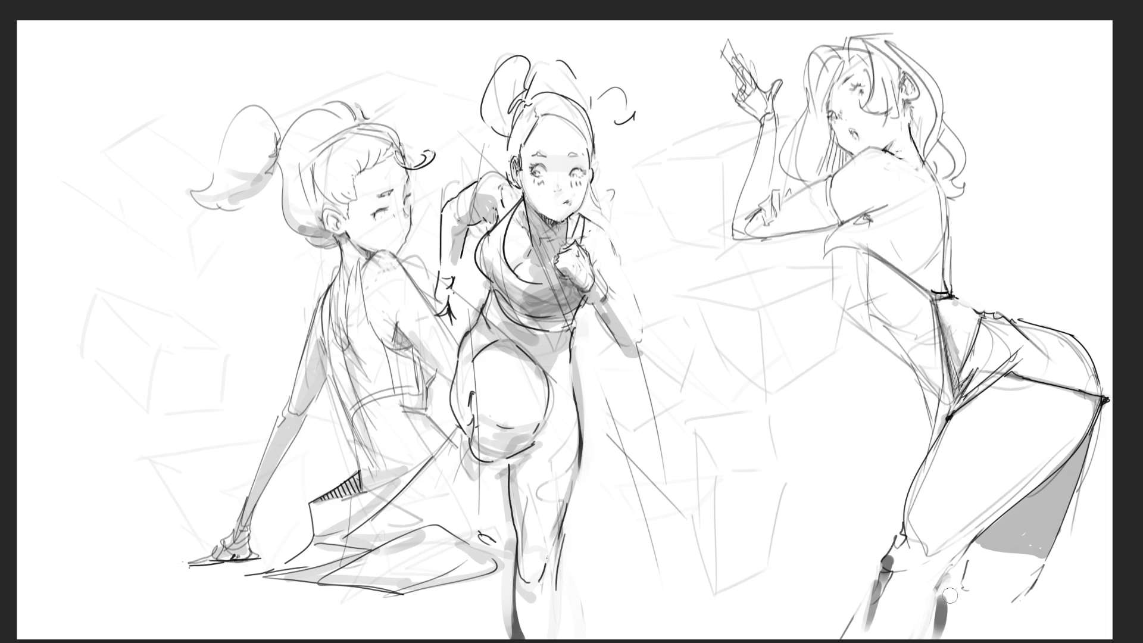
{"action": "left_click_drag", "start_coordinate": [942, 594], "coordinate": [937, 636]}
{"action": "key", "text": "ctrl+z"}
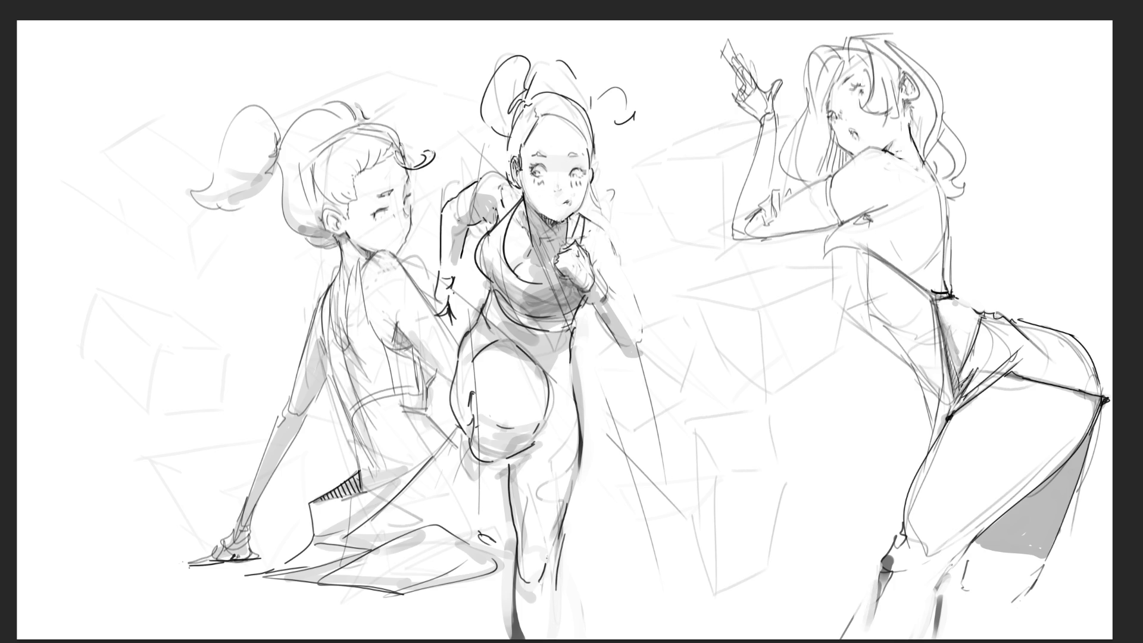
{"action": "key", "text": "ctrl+z"}
{"action": "left_click_drag", "start_coordinate": [932, 616], "coordinate": [945, 632]}
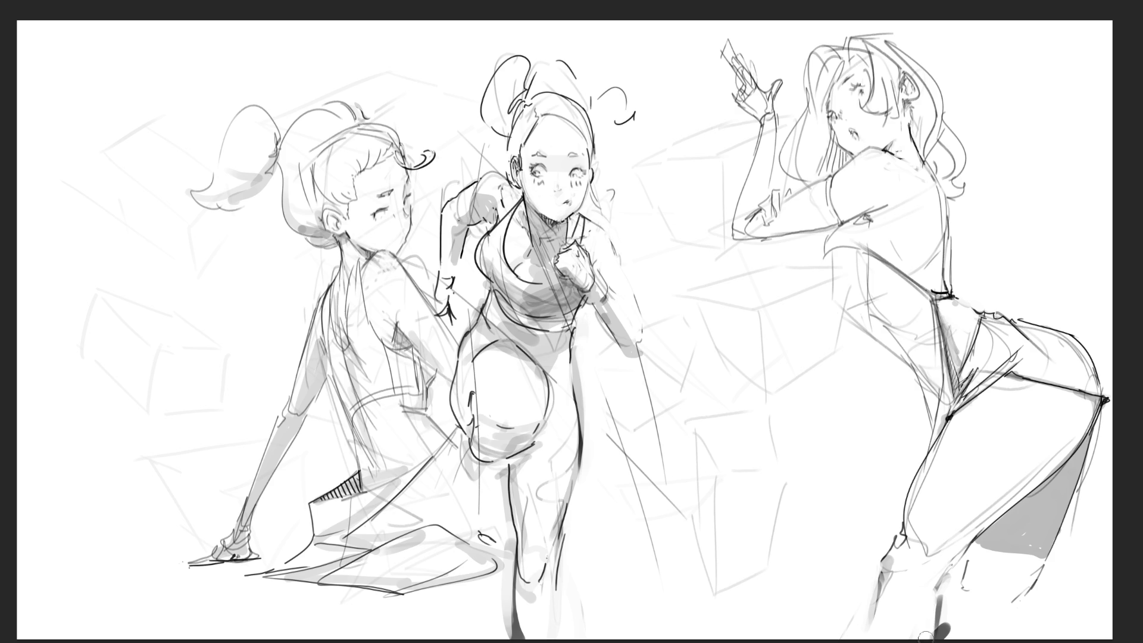
{"action": "key", "text": "ctrl+z"}
{"action": "left_click", "coordinate": [959, 586]}
{"action": "left_click", "coordinate": [1035, 589]}
{"action": "left_click", "coordinate": [1014, 609]}
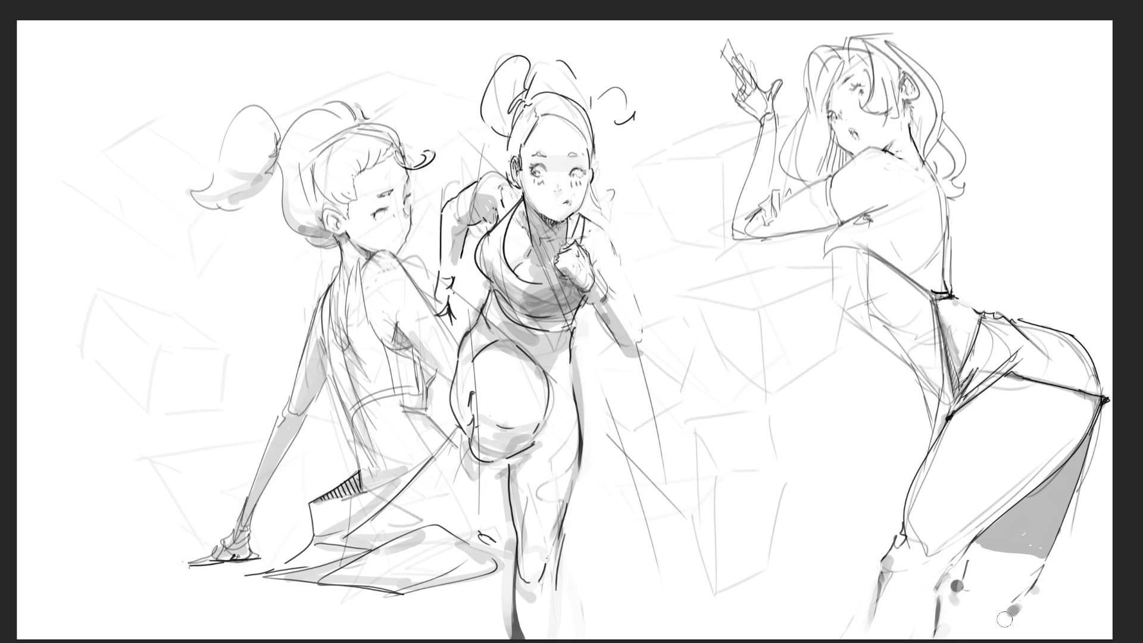
{"action": "left_click", "coordinate": [1017, 612]}
Refine the right girl's fingers and shade under her raised arm, discarding short stray strokes.
{"action": "mouse_move", "coordinate": [776, 196]}
{"action": "left_mouse_down"}
{"action": "mouse_move", "coordinate": [788, 203]}
{"action": "mouse_move", "coordinate": [759, 209]}
{"action": "mouse_move", "coordinate": [752, 223]}
{"action": "mouse_move", "coordinate": [765, 223]}
{"action": "left_mouse_up"}
{"action": "left_click_drag", "start_coordinate": [794, 236], "coordinate": [806, 241]}
{"action": "left_click_drag", "start_coordinate": [814, 251], "coordinate": [810, 251]}
{"action": "key", "text": "ctrl+z"}
{"action": "key", "text": "ctrl+z"}
{"action": "key", "text": "ctrl+z"}
{"action": "left_click_drag", "start_coordinate": [799, 237], "coordinate": [831, 237]}
{"action": "key", "text": "ctrl+z"}
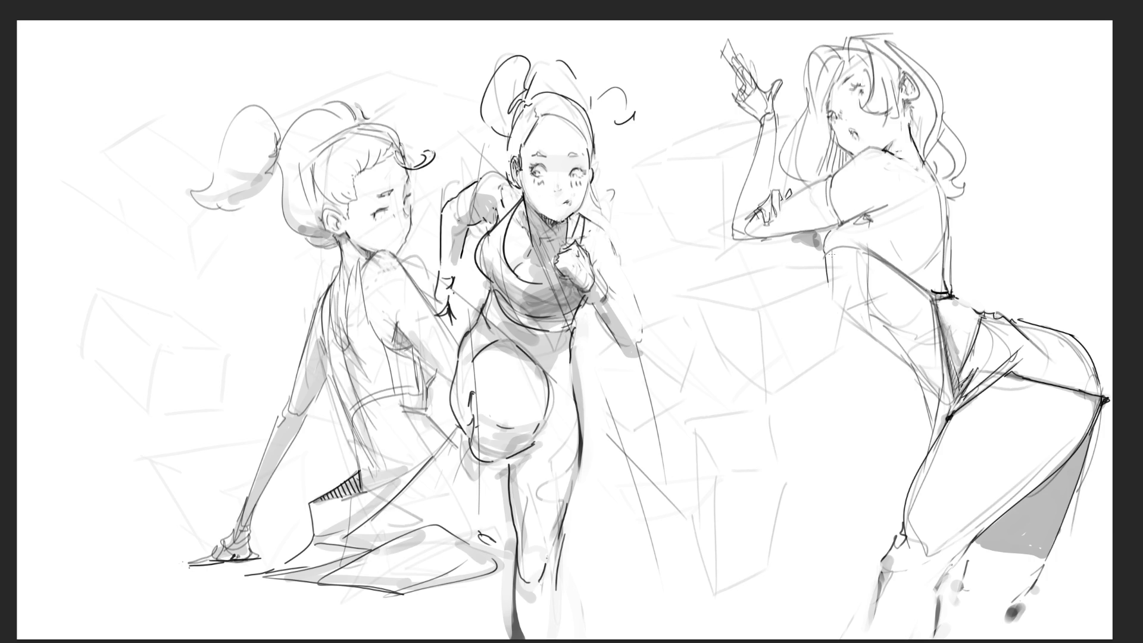
Draw and redraw the torso contour below the right girl's armpit, undoing a long vertical line.
{"action": "mouse_move", "coordinate": [824, 257]}
{"action": "left_mouse_down"}
{"action": "mouse_move", "coordinate": [838, 308]}
{"action": "mouse_move", "coordinate": [849, 304]}
{"action": "mouse_move", "coordinate": [886, 347]}
{"action": "left_mouse_up"}
{"action": "key", "text": "ctrl+z"}
{"action": "key", "text": "ctrl+z"}
{"action": "mouse_move", "coordinate": [831, 286]}
{"action": "left_mouse_down"}
{"action": "mouse_move", "coordinate": [848, 356]}
{"action": "mouse_move", "coordinate": [905, 372]}
{"action": "left_mouse_up"}
{"action": "mouse_move", "coordinate": [860, 273]}
{"action": "left_mouse_down"}
{"action": "mouse_move", "coordinate": [876, 345]}
{"action": "mouse_move", "coordinate": [904, 359]}
{"action": "left_mouse_up"}
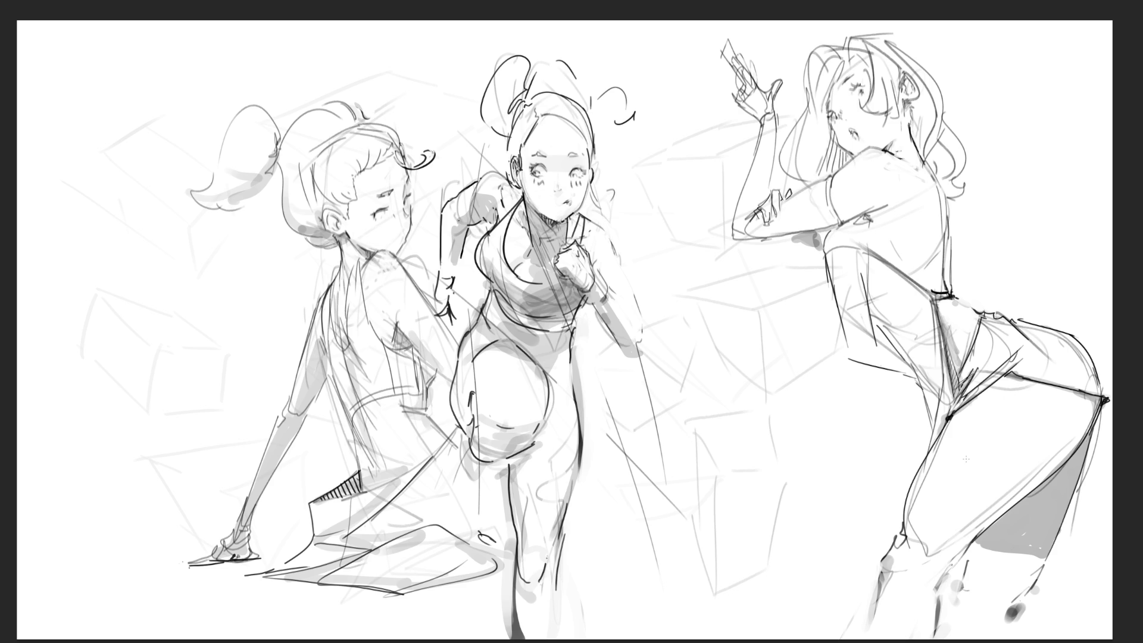
{"action": "left_click_drag", "start_coordinate": [830, 260], "coordinate": [835, 447]}
{"action": "key", "text": "ctrl+z"}
Redraw the side line curving toward the hip, trying and undoing a long line down her side.
{"action": "mouse_move", "coordinate": [832, 309]}
{"action": "left_mouse_down"}
{"action": "mouse_move", "coordinate": [853, 460]}
{"action": "mouse_move", "coordinate": [896, 437]}
{"action": "left_mouse_up"}
{"action": "key", "text": "ctrl+z"}
{"action": "key", "text": "ctrl+z"}
{"action": "left_click_drag", "start_coordinate": [826, 307], "coordinate": [918, 396]}
{"action": "key", "text": "ctrl+z"}
{"action": "left_click_drag", "start_coordinate": [830, 329], "coordinate": [832, 527]}
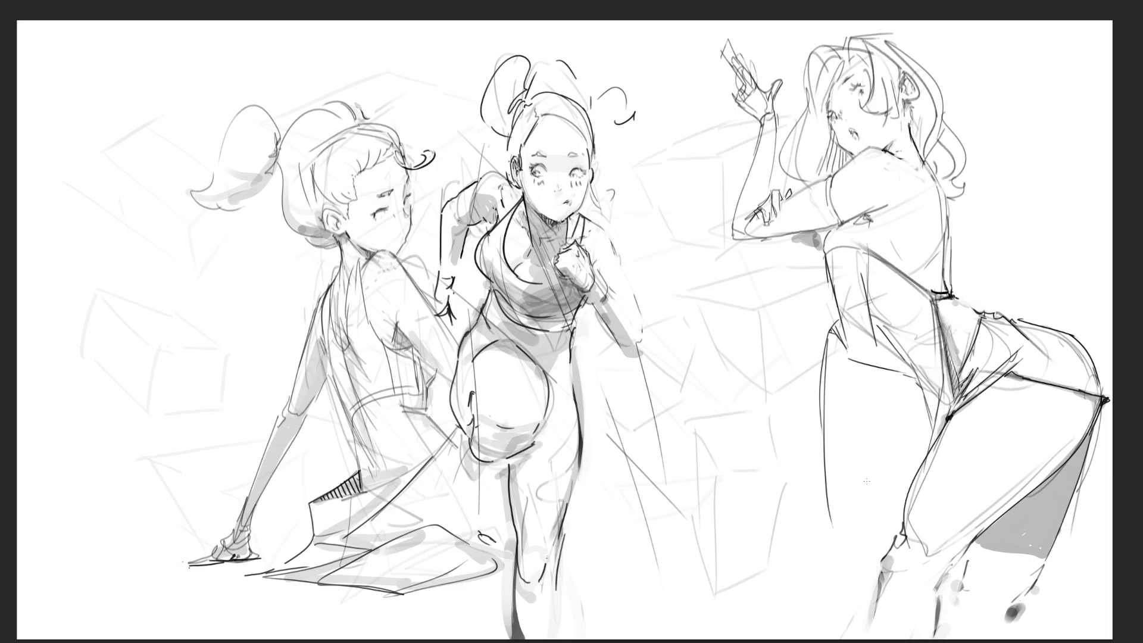
{"action": "key", "text": "ctrl+z"}
{"action": "key", "text": "ctrl+z"}
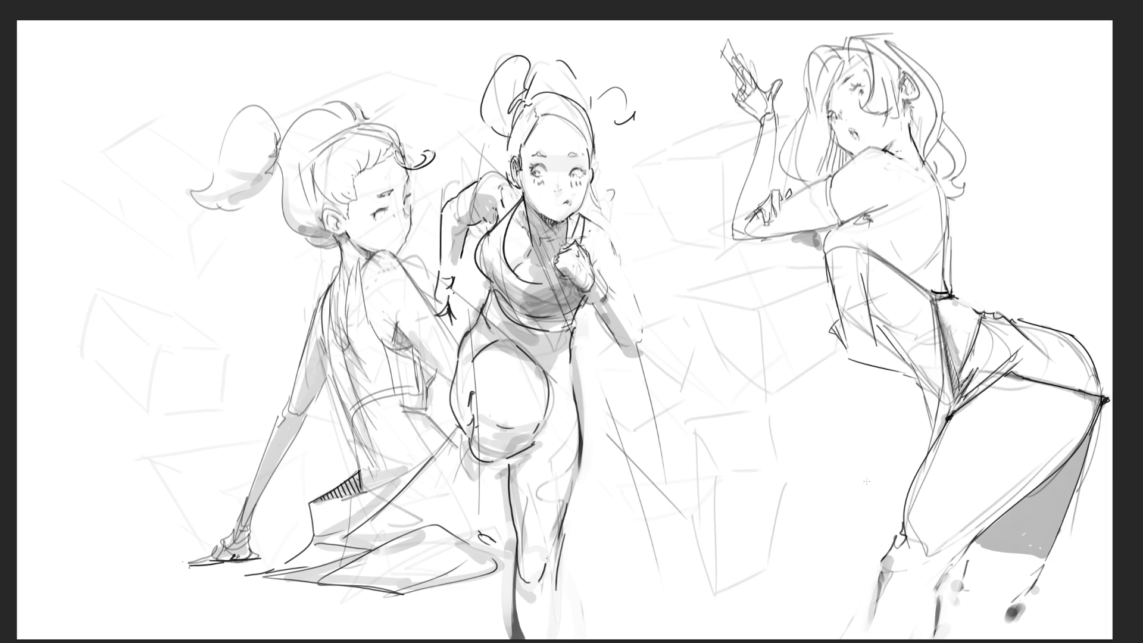
Redraw the right girl's torso edge as a diagonal stroke after undoing the first attempt.
{"action": "left_click_drag", "start_coordinate": [823, 251], "coordinate": [830, 283]}
{"action": "left_click_drag", "start_coordinate": [826, 298], "coordinate": [832, 338]}
{"action": "left_click_drag", "start_coordinate": [824, 282], "coordinate": [831, 321]}
{"action": "key", "text": "ctrl+z"}
{"action": "key", "text": "ctrl+z"}
{"action": "key", "text": "ctrl+z"}
{"action": "left_click_drag", "start_coordinate": [824, 279], "coordinate": [848, 345]}
Hatch shading across the right girl's torso and shade her hip crease.
{"action": "mouse_move", "coordinate": [830, 306]}
{"action": "left_mouse_down"}
{"action": "mouse_move", "coordinate": [843, 331]}
{"action": "mouse_move", "coordinate": [839, 306]}
{"action": "left_mouse_up"}
{"action": "left_click_drag", "start_coordinate": [873, 326], "coordinate": [899, 350]}
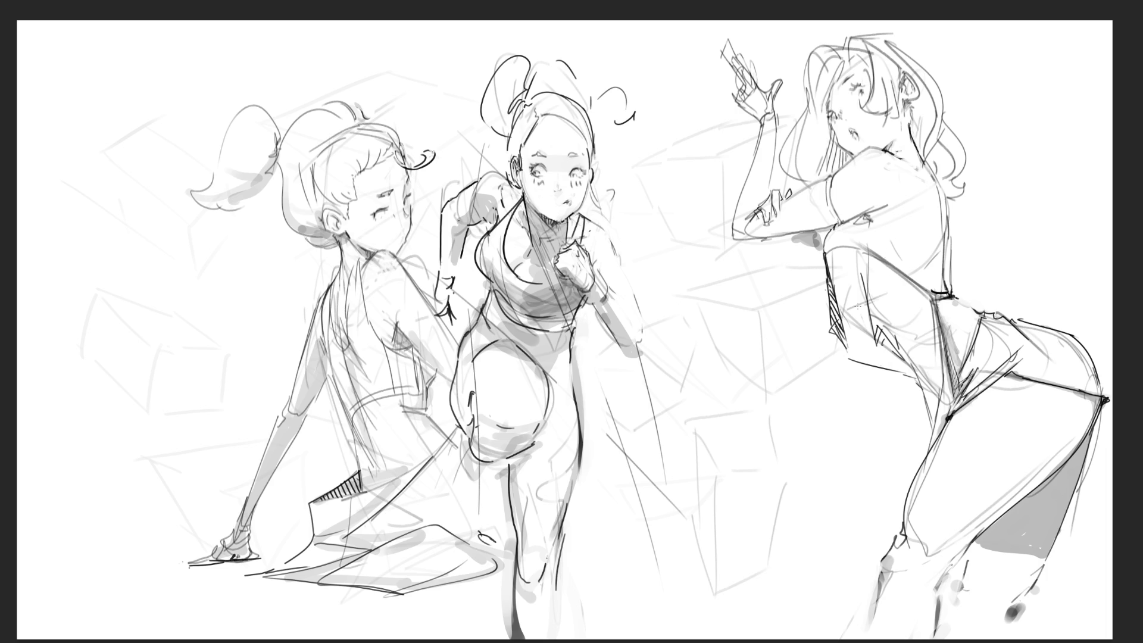
{"action": "left_click_drag", "start_coordinate": [892, 304], "coordinate": [893, 366]}
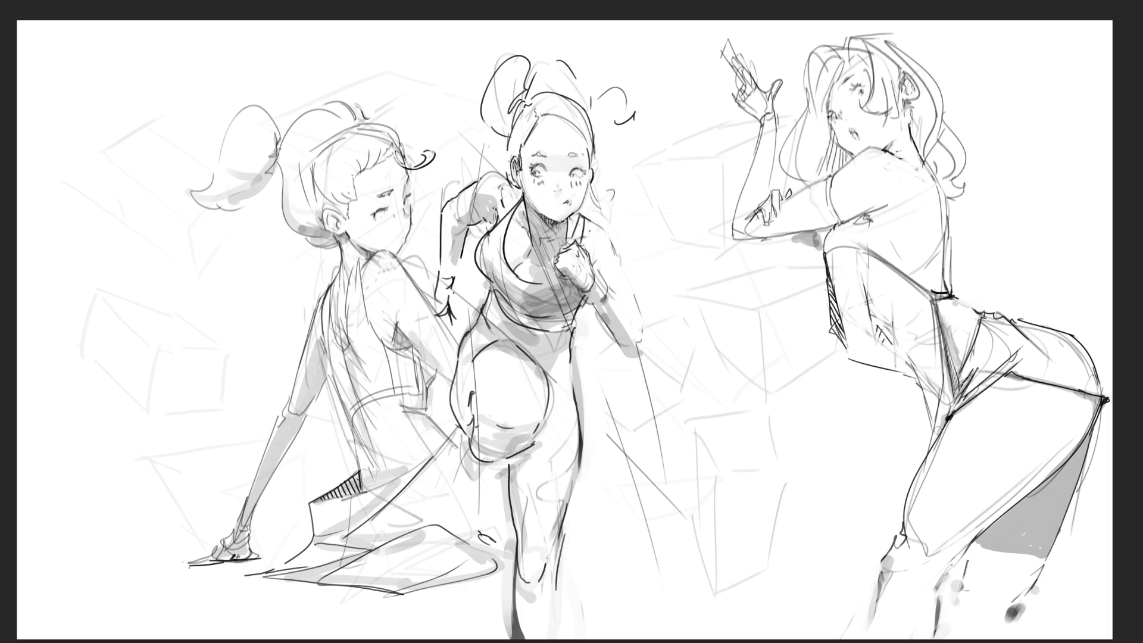
{"action": "left_click_drag", "start_coordinate": [927, 386], "coordinate": [937, 424]}
Add a dark accent stroke across the right girl's back, undoing the extra one.
{"action": "left_click_drag", "start_coordinate": [829, 255], "coordinate": [929, 284]}
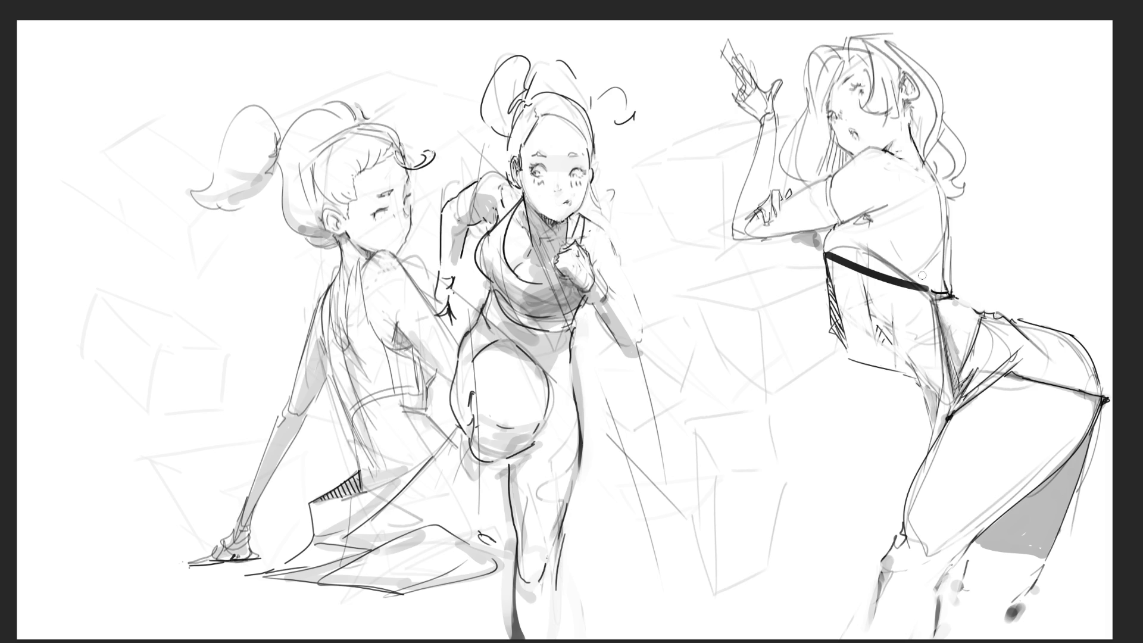
{"action": "key", "text": "ctrl+z"}
{"action": "left_click_drag", "start_coordinate": [848, 261], "coordinate": [900, 279]}
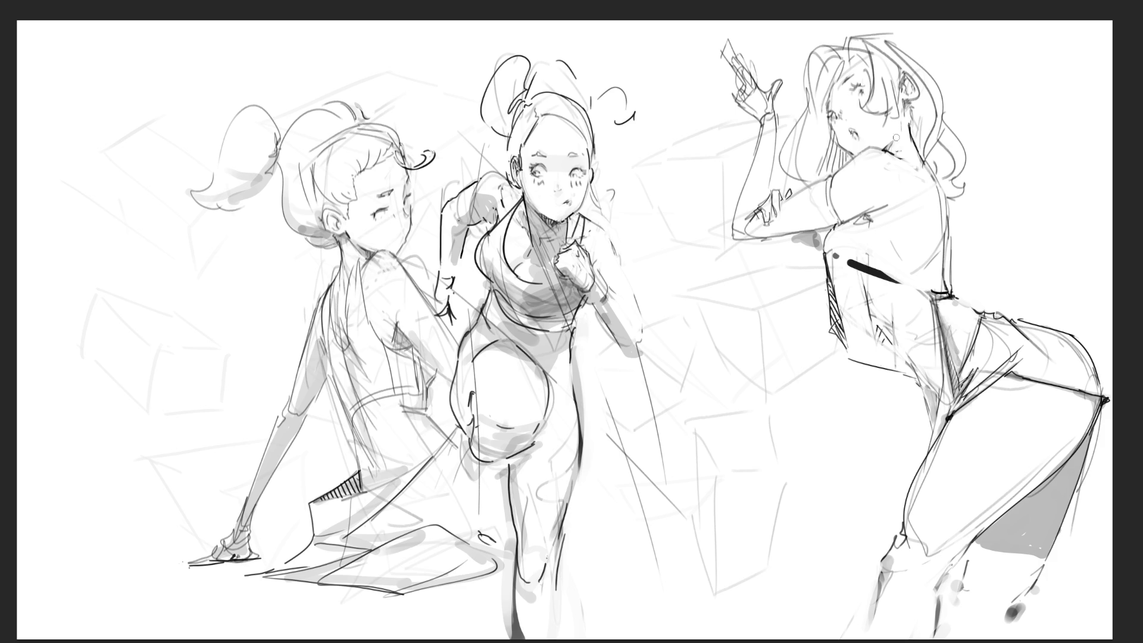
Draw a line along the right girl's neck and touch up the left girl's jaw.
{"action": "left_click_drag", "start_coordinate": [891, 151], "coordinate": [918, 141]}
{"action": "left_click_drag", "start_coordinate": [395, 235], "coordinate": [403, 249]}
Darken the left girl's eyelashes and undo a stray line drawn across her.
{"action": "left_click_drag", "start_coordinate": [366, 218], "coordinate": [379, 212]}
{"action": "left_click_drag", "start_coordinate": [421, 178], "coordinate": [346, 343]}
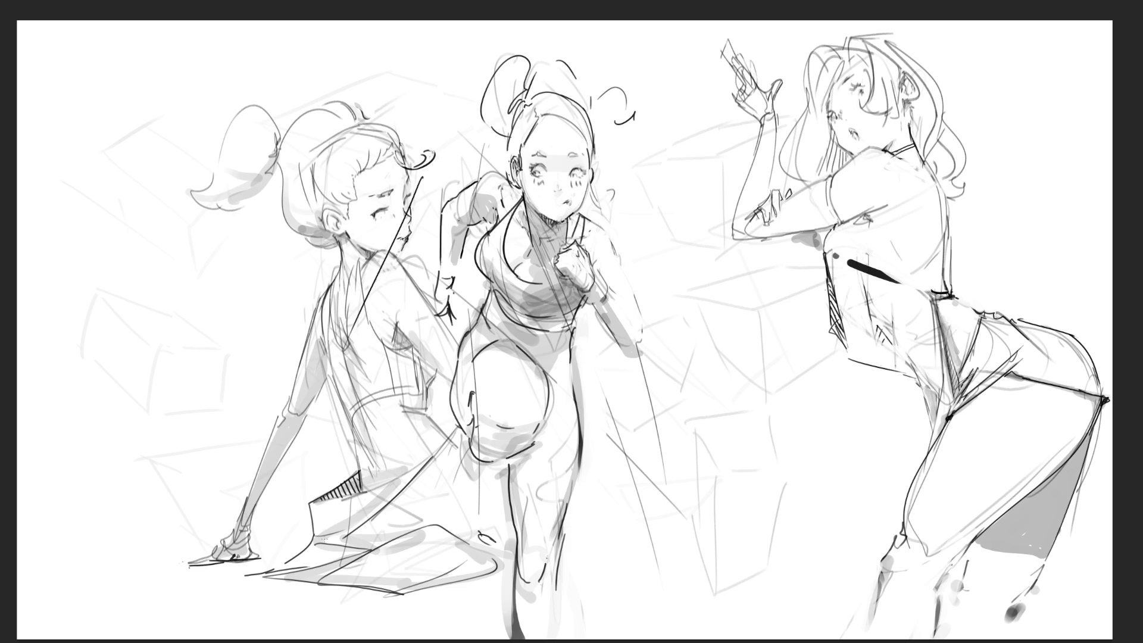
{"action": "key", "text": "ctrl+z"}
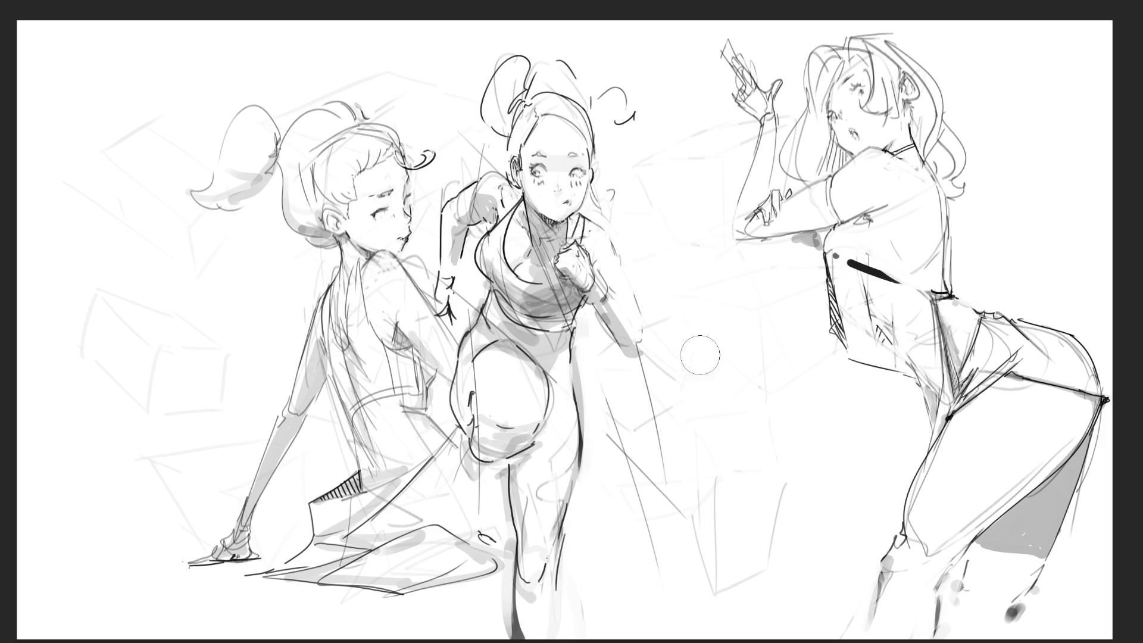
Erase the faint construction strokes between the middle and right girls.
{"action": "left_click_drag", "start_coordinate": [700, 355], "coordinate": [651, 447]}
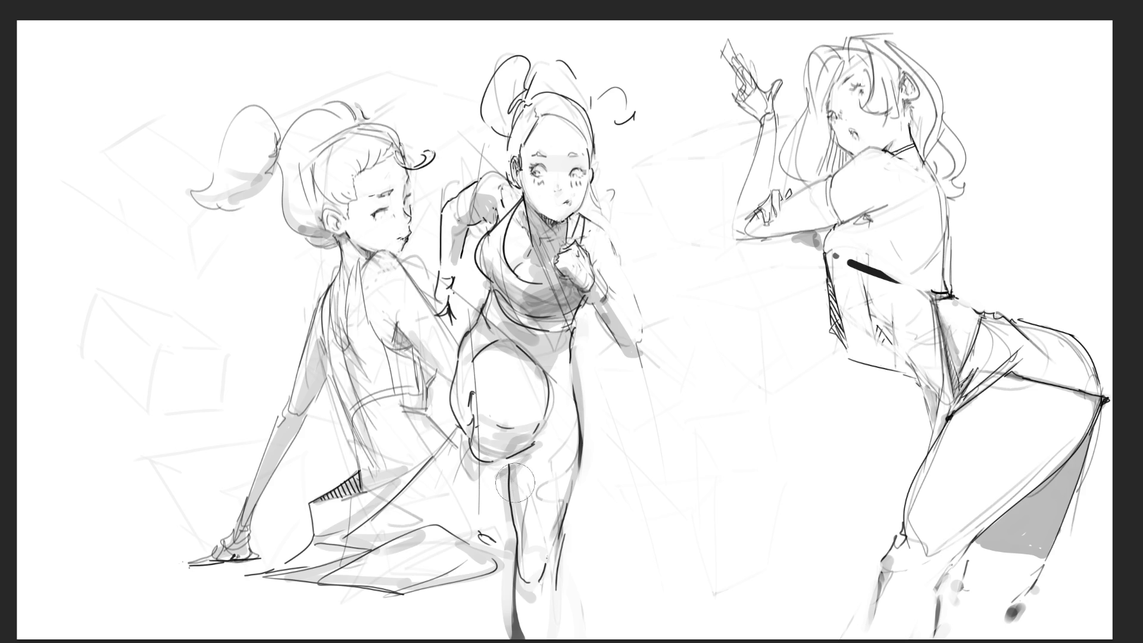
Outline the middle girl's top edge, leg sides, knee and thigh.
{"action": "mouse_move", "coordinate": [479, 512]}
{"action": "left_mouse_down"}
{"action": "mouse_move", "coordinate": [480, 461]}
{"action": "mouse_move", "coordinate": [484, 474]}
{"action": "mouse_move", "coordinate": [460, 488]}
{"action": "mouse_move", "coordinate": [478, 498]}
{"action": "mouse_move", "coordinate": [482, 523]}
{"action": "left_mouse_up"}
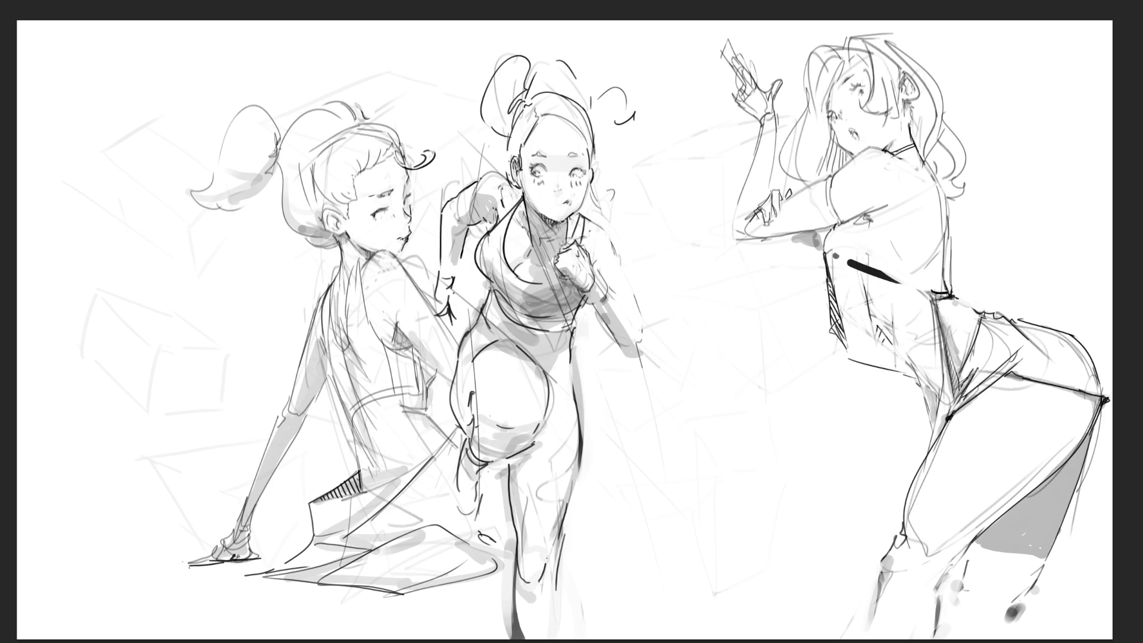
{"action": "left_click_drag", "start_coordinate": [492, 308], "coordinate": [578, 328]}
{"action": "left_click_drag", "start_coordinate": [563, 566], "coordinate": [553, 639]}
{"action": "left_click_drag", "start_coordinate": [514, 572], "coordinate": [523, 640]}
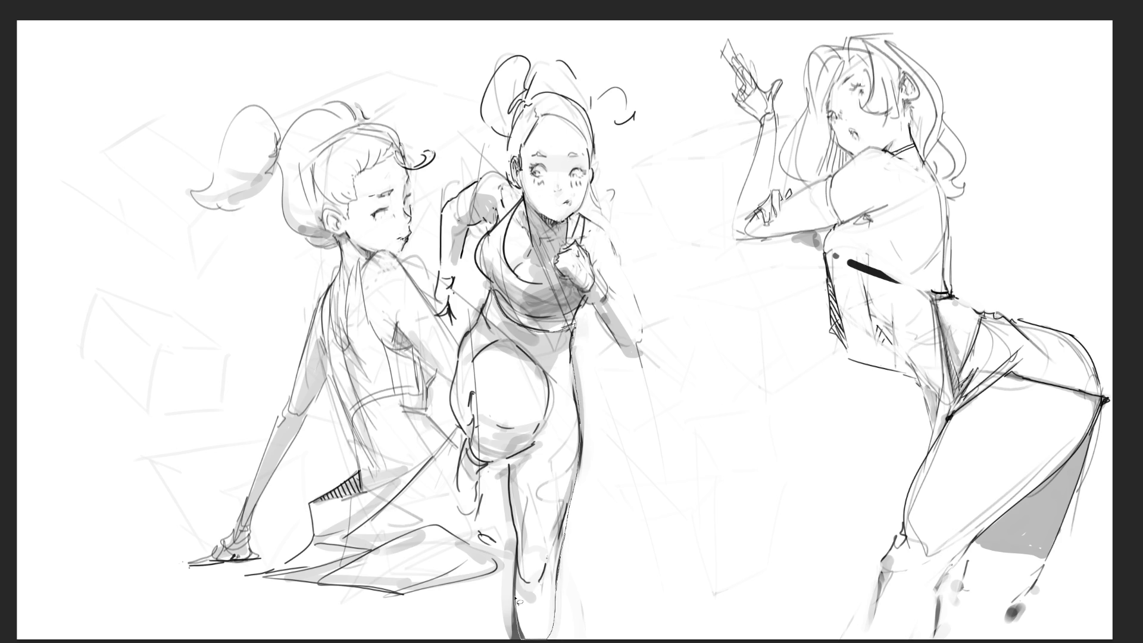
{"action": "left_click_drag", "start_coordinate": [512, 490], "coordinate": [457, 394]}
Lasso-select the middle girl's leg area for filling.
{"action": "left_click_drag", "start_coordinate": [455, 394], "coordinate": [529, 284]}
Fill the selected pants with deep charcoal gray, then deselect with Ctrl+D.
{"action": "left_click_drag", "start_coordinate": [517, 339], "coordinate": [579, 640]}
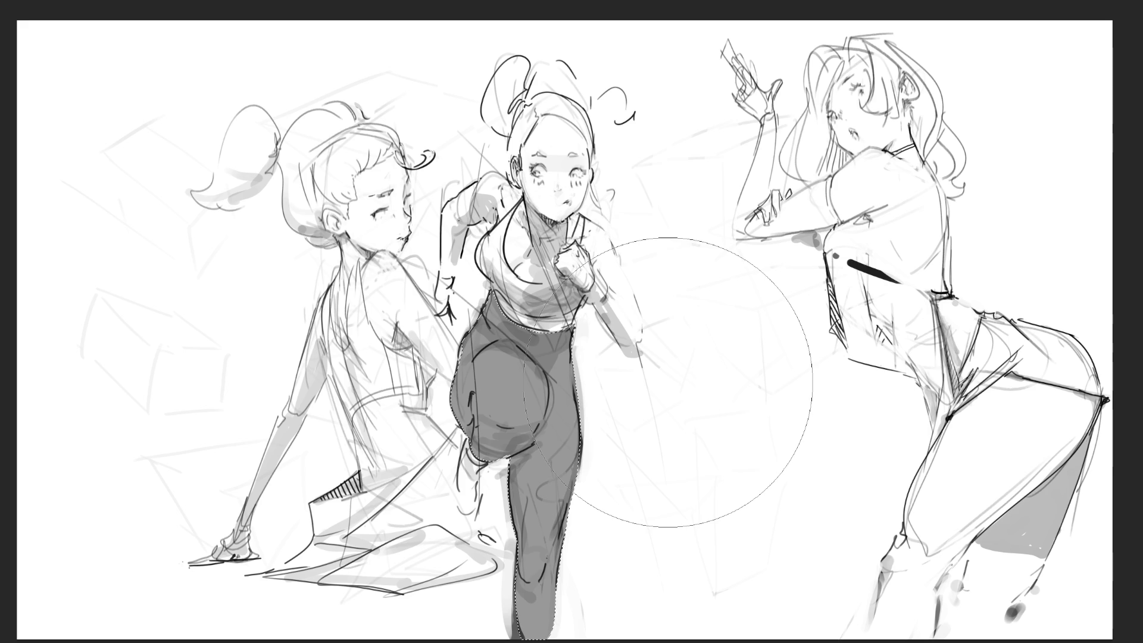
{"action": "left_click_drag", "start_coordinate": [594, 295], "coordinate": [580, 438]}
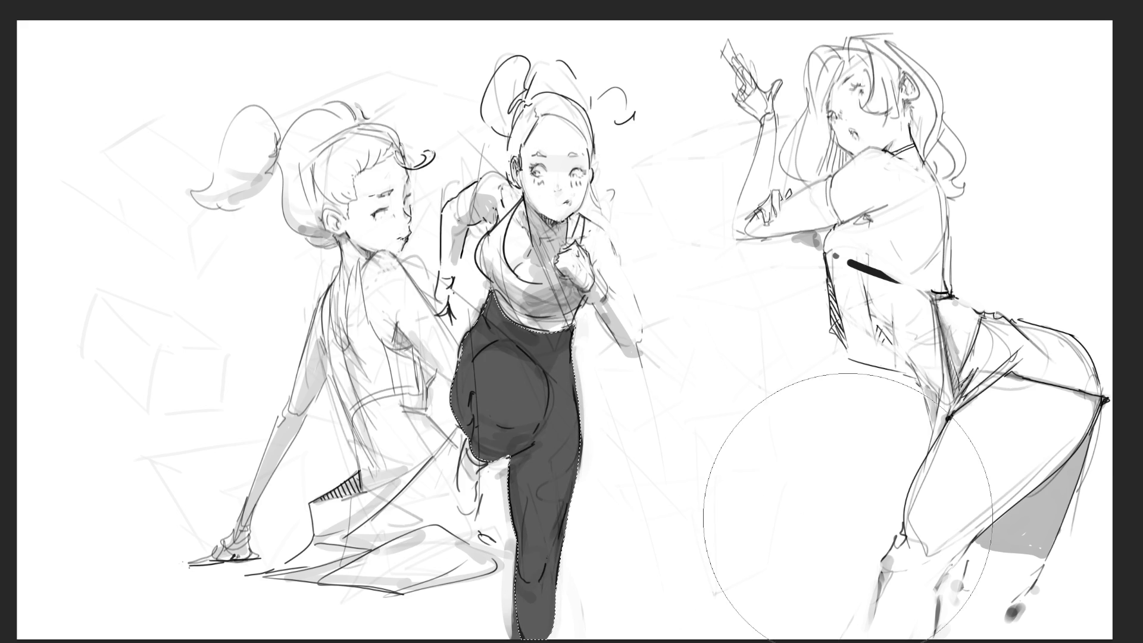
{"action": "key", "text": "ctrl+d"}
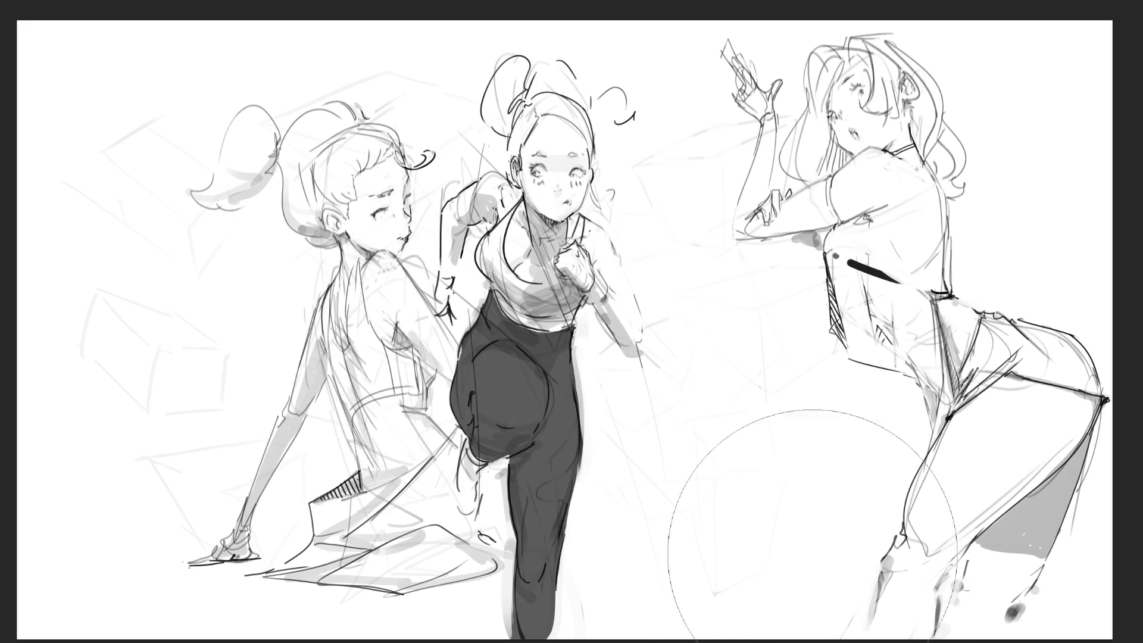
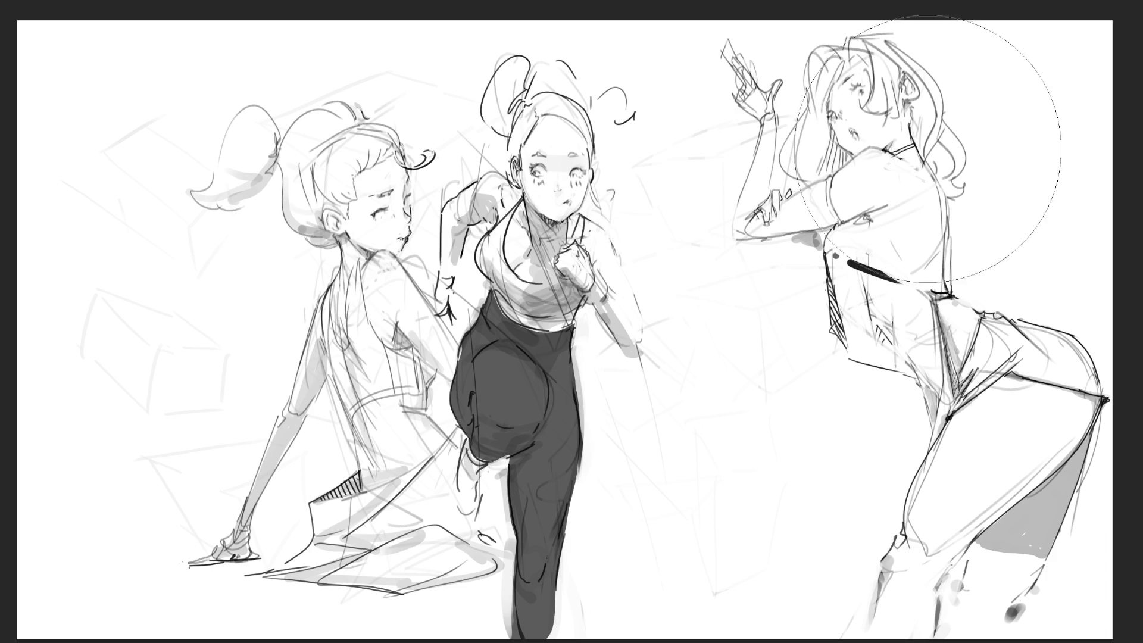
Shrink the brush to a small size with the bracket shortcut for fine linework.
{"action": "key", "text": "bracketleft"}
{"action": "key", "text": "bracketleft"}
{"action": "key", "text": "bracketleft"}
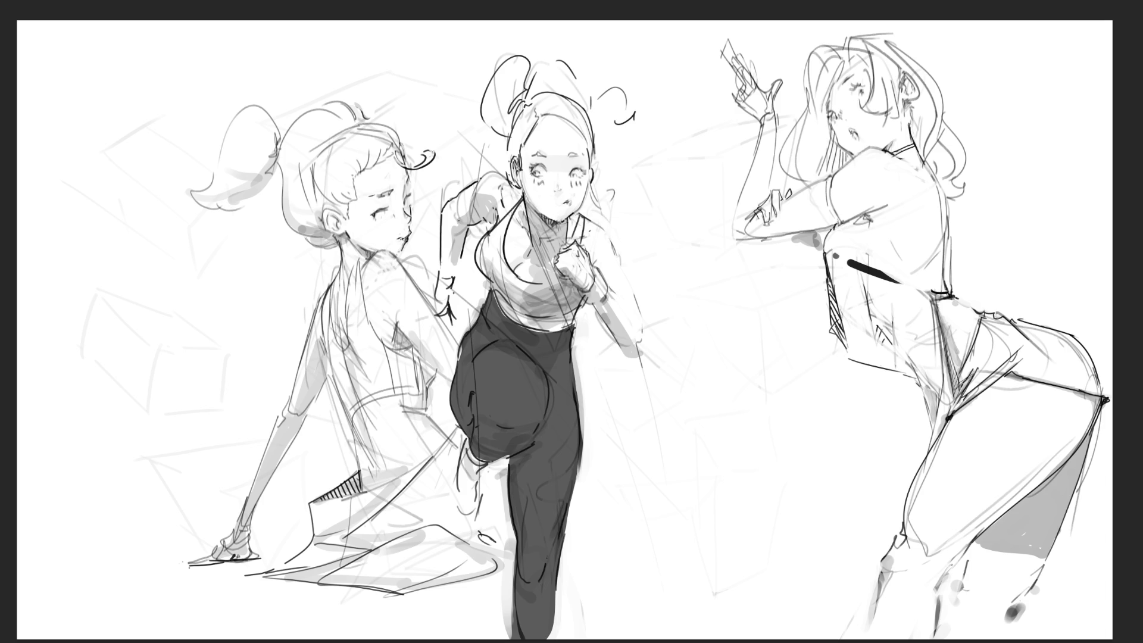
Darken and soften the right girl's upper-arm edge with a short line under her forearm.
{"action": "mouse_move", "coordinate": [625, 349]}
{"action": "left_mouse_down"}
{"action": "mouse_move", "coordinate": [649, 353]}
{"action": "mouse_move", "coordinate": [641, 309]}
{"action": "left_mouse_up"}
{"action": "left_click_drag", "start_coordinate": [612, 244], "coordinate": [636, 300]}
{"action": "left_click_drag", "start_coordinate": [612, 242], "coordinate": [634, 291]}
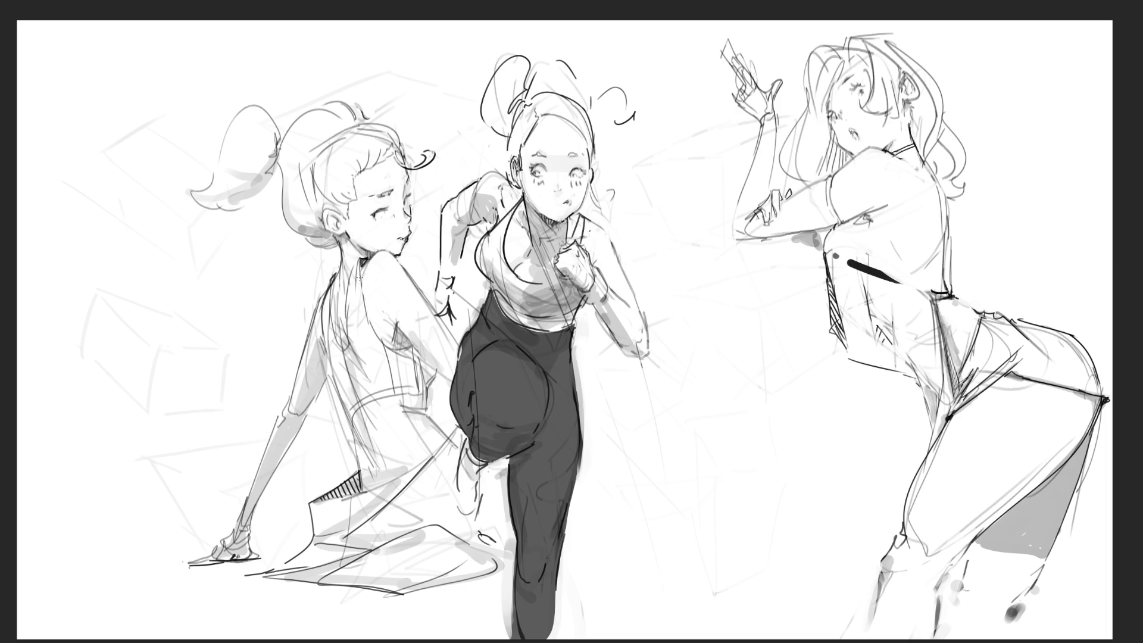
Firm up the seated girl's back contour with darker lines extending down her back.
{"action": "left_click_drag", "start_coordinate": [364, 256], "coordinate": [360, 304]}
{"action": "left_click_drag", "start_coordinate": [355, 261], "coordinate": [341, 353]}
{"action": "left_click_drag", "start_coordinate": [331, 291], "coordinate": [328, 325]}
{"action": "mouse_move", "coordinate": [328, 281]}
{"action": "left_mouse_down"}
{"action": "mouse_move", "coordinate": [332, 388]}
{"action": "mouse_move", "coordinate": [347, 423]}
{"action": "mouse_move", "coordinate": [367, 420]}
{"action": "mouse_move", "coordinate": [391, 391]}
{"action": "left_mouse_up"}
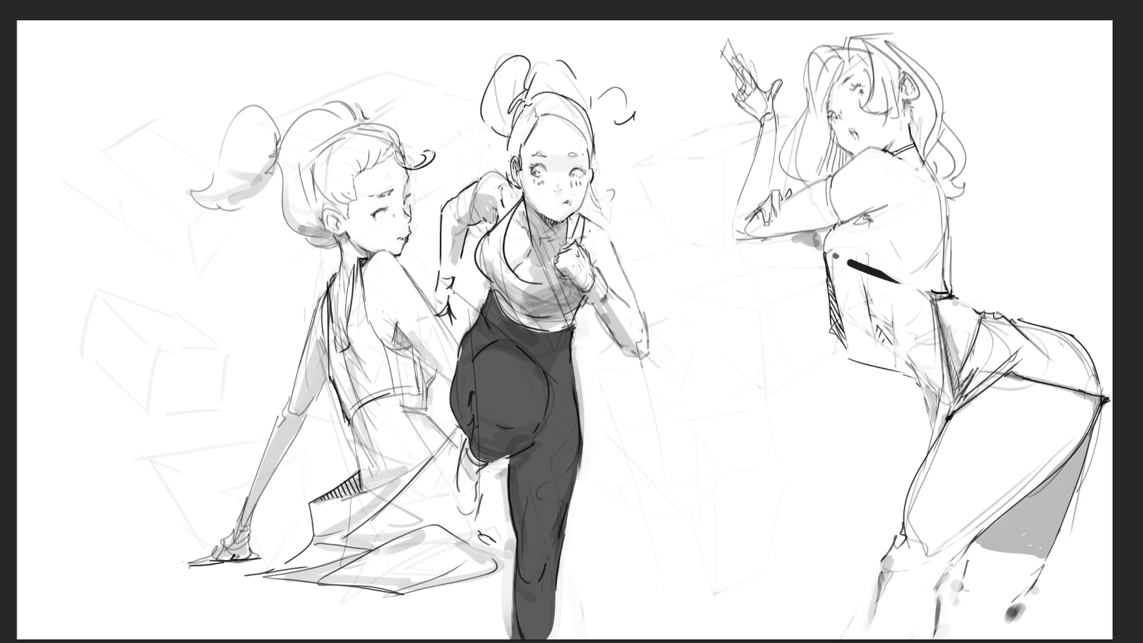
Shade under the seated girl's arm and define her cropped top's waistband.
{"action": "left_click_drag", "start_coordinate": [394, 323], "coordinate": [403, 346]}
{"action": "left_click_drag", "start_coordinate": [348, 423], "coordinate": [434, 381]}
{"action": "mouse_move", "coordinate": [388, 346]}
{"action": "left_mouse_down"}
{"action": "mouse_move", "coordinate": [414, 350]}
{"action": "mouse_move", "coordinate": [399, 323]}
{"action": "mouse_move", "coordinate": [399, 332]}
{"action": "left_mouse_up"}
Extend the skirt hatching, lighten the dark leg edge and draw a trouser pocket.
{"action": "mouse_move", "coordinate": [332, 485]}
{"action": "left_mouse_down"}
{"action": "mouse_move", "coordinate": [315, 504]}
{"action": "mouse_move", "coordinate": [423, 461]}
{"action": "left_mouse_up"}
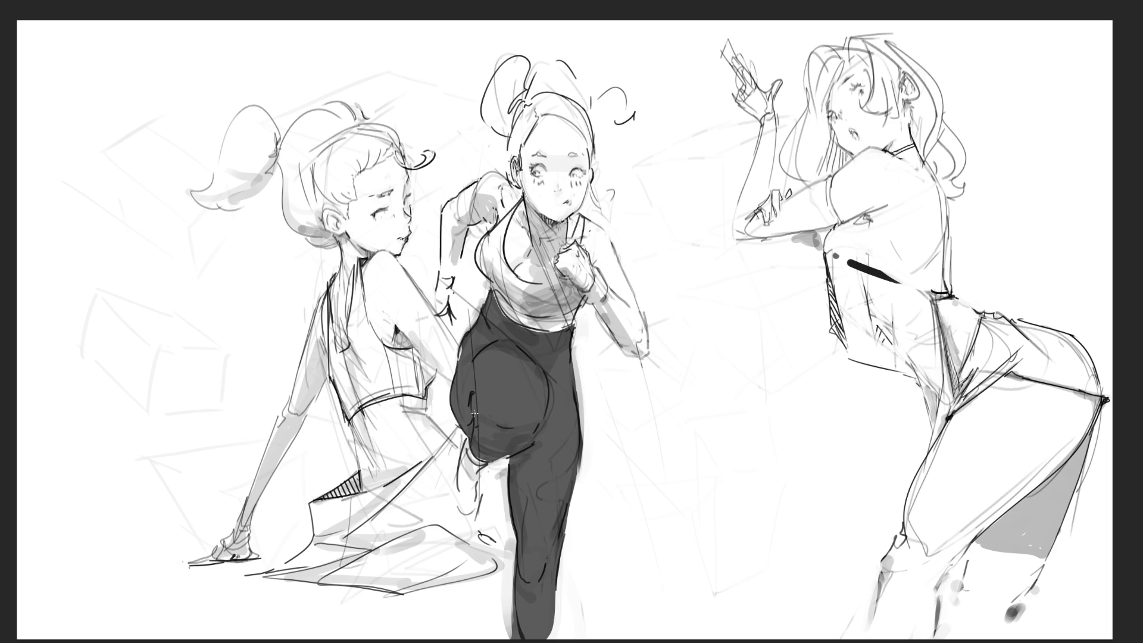
{"action": "left_click_drag", "start_coordinate": [373, 493], "coordinate": [446, 437]}
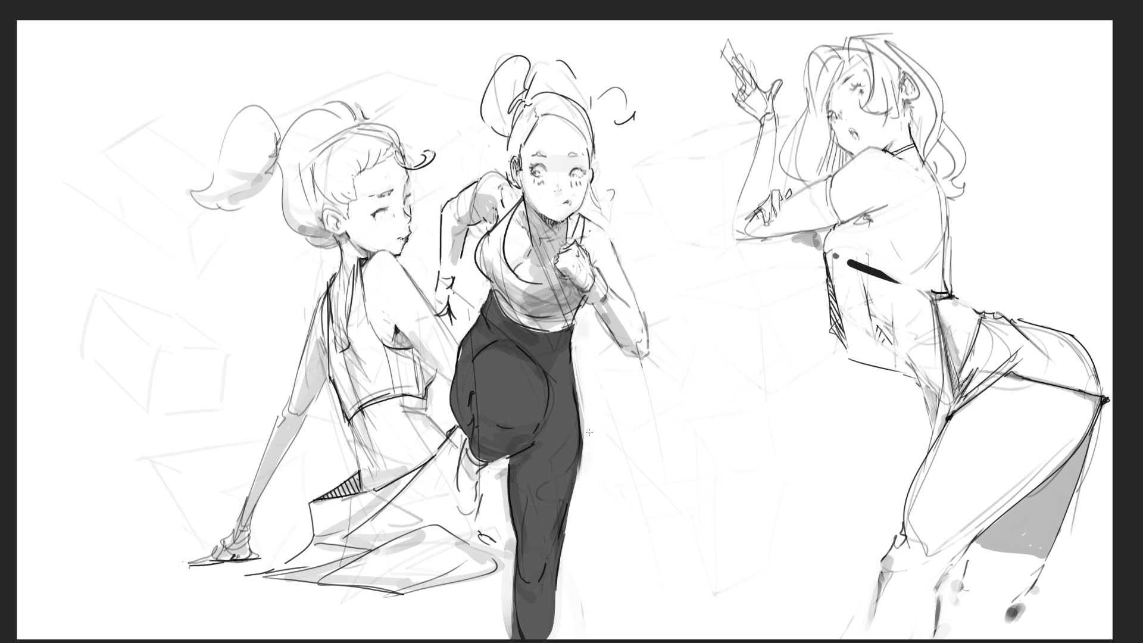
{"action": "left_click_drag", "start_coordinate": [586, 442], "coordinate": [588, 432]}
{"action": "mouse_move", "coordinate": [497, 403]}
{"action": "left_mouse_down"}
{"action": "mouse_move", "coordinate": [532, 423]}
{"action": "mouse_move", "coordinate": [525, 441]}
{"action": "mouse_move", "coordinate": [536, 444]}
{"action": "left_mouse_up"}
Darken the middle girl's hair and bun outlines.
{"action": "left_click_drag", "start_coordinate": [506, 59], "coordinate": [505, 135]}
{"action": "left_click_drag", "start_coordinate": [571, 127], "coordinate": [623, 207]}
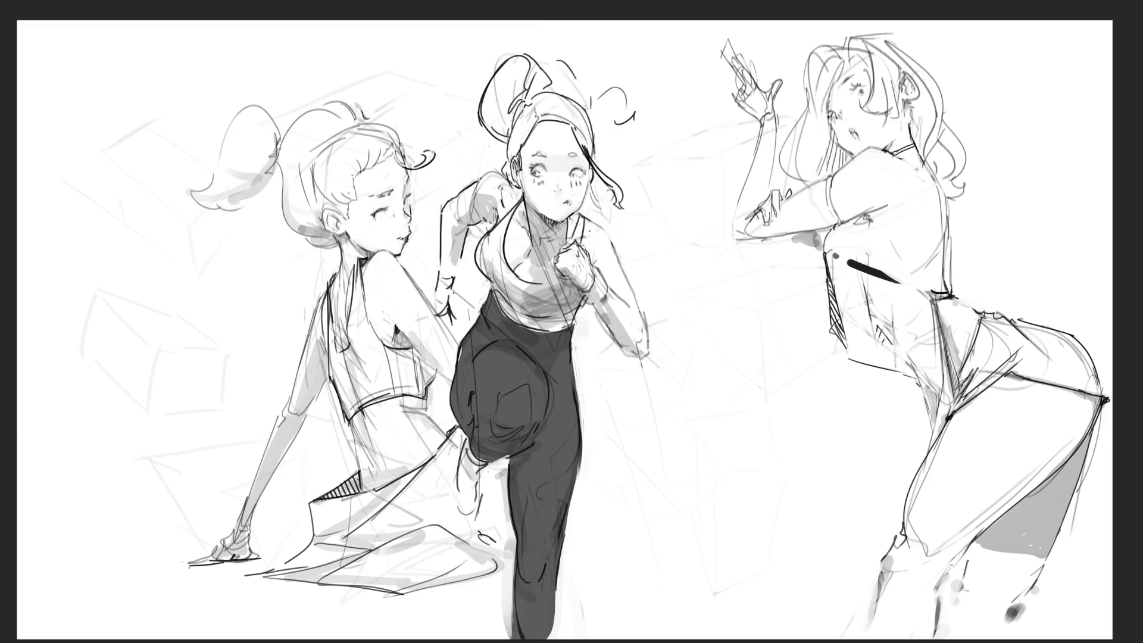
Try a curly hair strand and a closed bun outline, undoing each stroke.
{"action": "mouse_move", "coordinate": [586, 108]}
{"action": "left_mouse_down"}
{"action": "mouse_move", "coordinate": [639, 98]}
{"action": "mouse_move", "coordinate": [625, 135]}
{"action": "left_mouse_up"}
{"action": "key", "text": "ctrl+z"}
{"action": "key", "text": "ctrl+z"}
{"action": "mouse_move", "coordinate": [636, 120]}
{"action": "left_mouse_down"}
{"action": "mouse_move", "coordinate": [586, 98]}
{"action": "mouse_move", "coordinate": [601, 97]}
{"action": "left_mouse_up"}
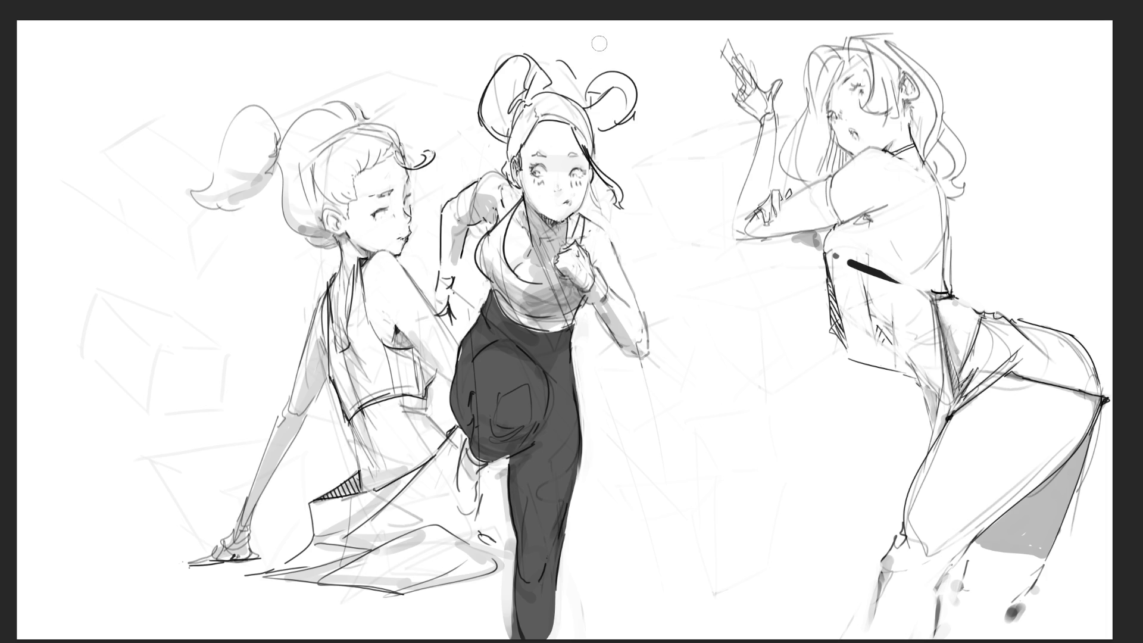
{"action": "key", "text": "ctrl+z"}
{"action": "key", "text": "ctrl+z"}
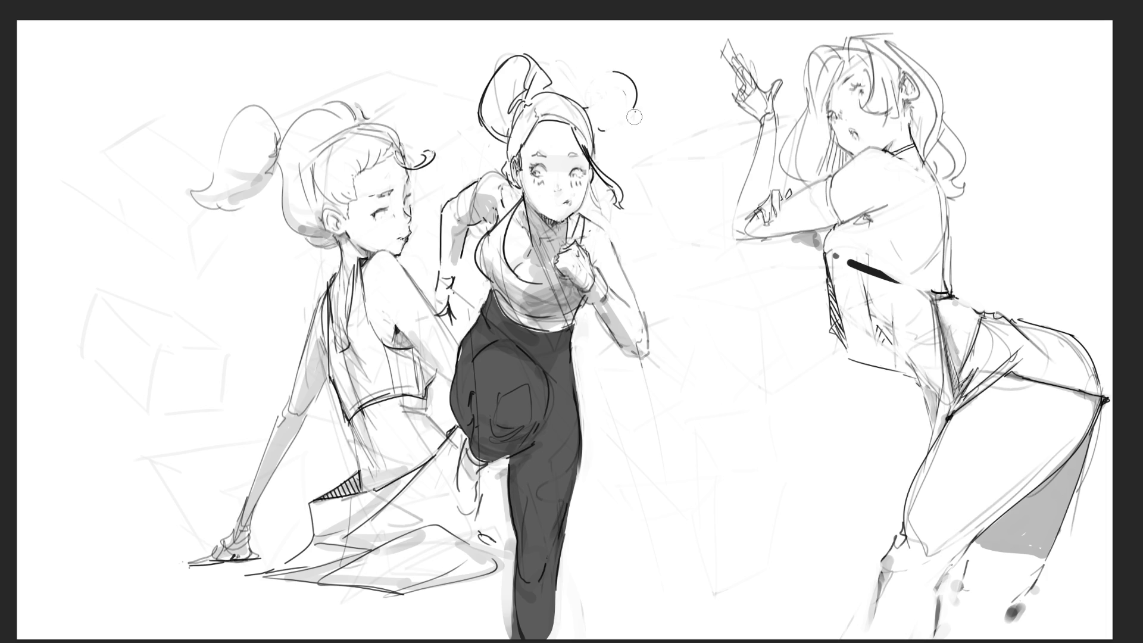
Erase the bun arc beside the head and the stray line beside the right girl's thigh.
{"action": "left_click_drag", "start_coordinate": [625, 118], "coordinate": [623, 76]}
{"action": "left_click_drag", "start_coordinate": [919, 486], "coordinate": [960, 419]}
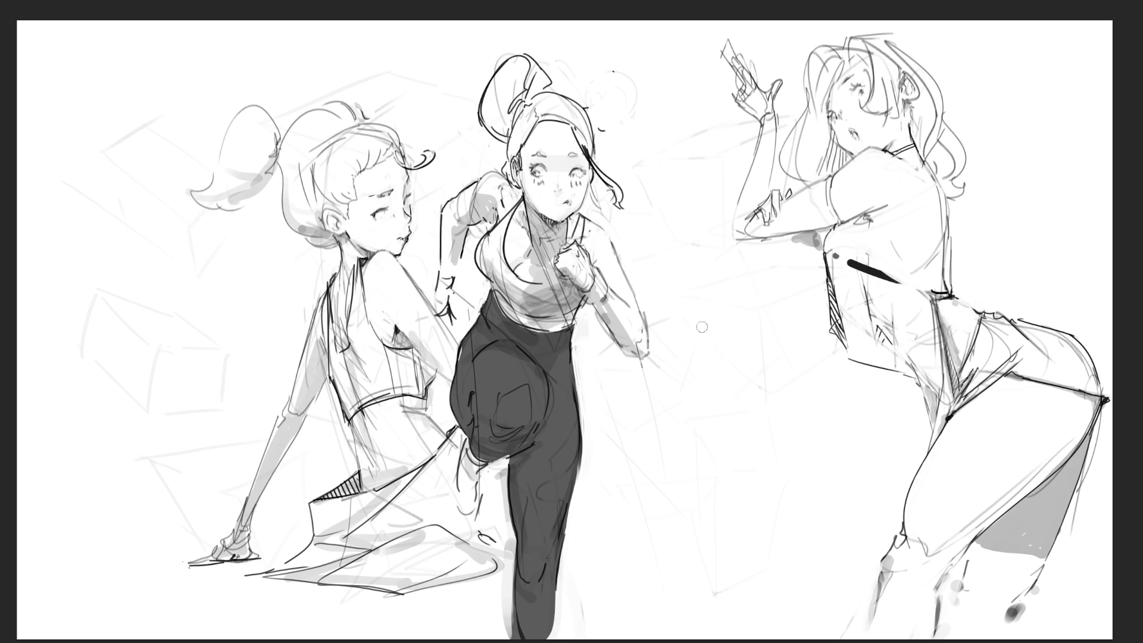
Sketch a bald cartoon head with ears, closed eyes and tongue, redoing the mouth stroke.
{"action": "mouse_move", "coordinate": [672, 362]}
{"action": "left_mouse_down"}
{"action": "mouse_move", "coordinate": [691, 352]}
{"action": "mouse_move", "coordinate": [684, 384]}
{"action": "mouse_move", "coordinate": [713, 323]}
{"action": "mouse_move", "coordinate": [794, 372]}
{"action": "left_mouse_up"}
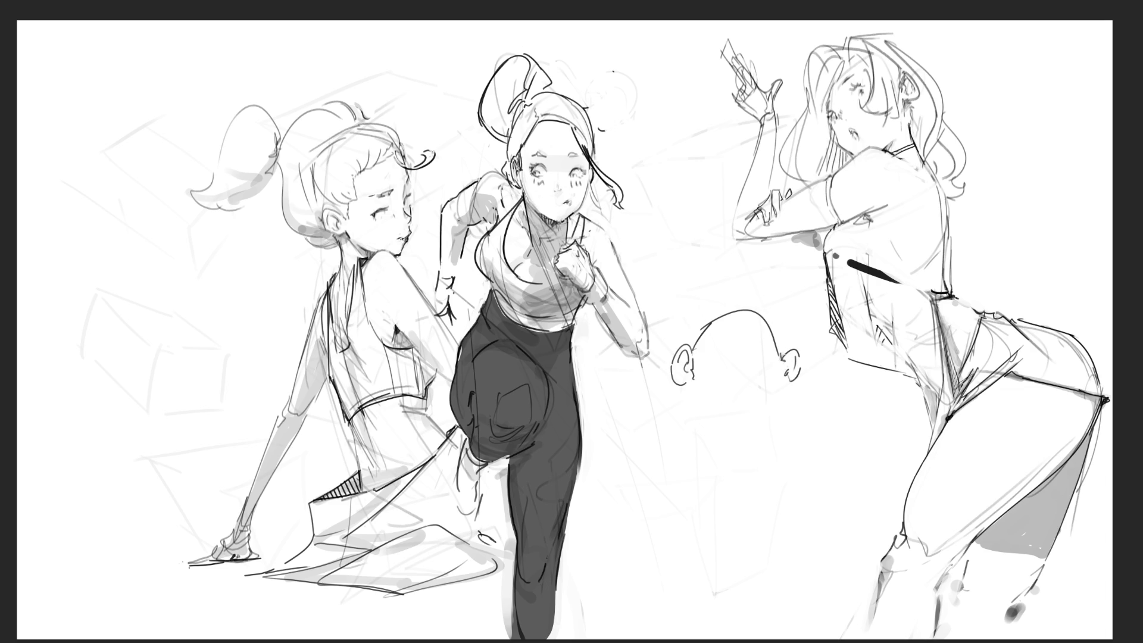
{"action": "mouse_move", "coordinate": [717, 358]}
{"action": "left_mouse_down"}
{"action": "mouse_move", "coordinate": [765, 377]}
{"action": "mouse_move", "coordinate": [750, 353]}
{"action": "mouse_move", "coordinate": [715, 384]}
{"action": "mouse_move", "coordinate": [754, 393]}
{"action": "mouse_move", "coordinate": [775, 381]}
{"action": "mouse_move", "coordinate": [751, 384]}
{"action": "mouse_move", "coordinate": [751, 395]}
{"action": "mouse_move", "coordinate": [791, 401]}
{"action": "left_mouse_up"}
{"action": "key", "text": "ctrl+z"}
{"action": "left_click_drag", "start_coordinate": [689, 386], "coordinate": [697, 402]}
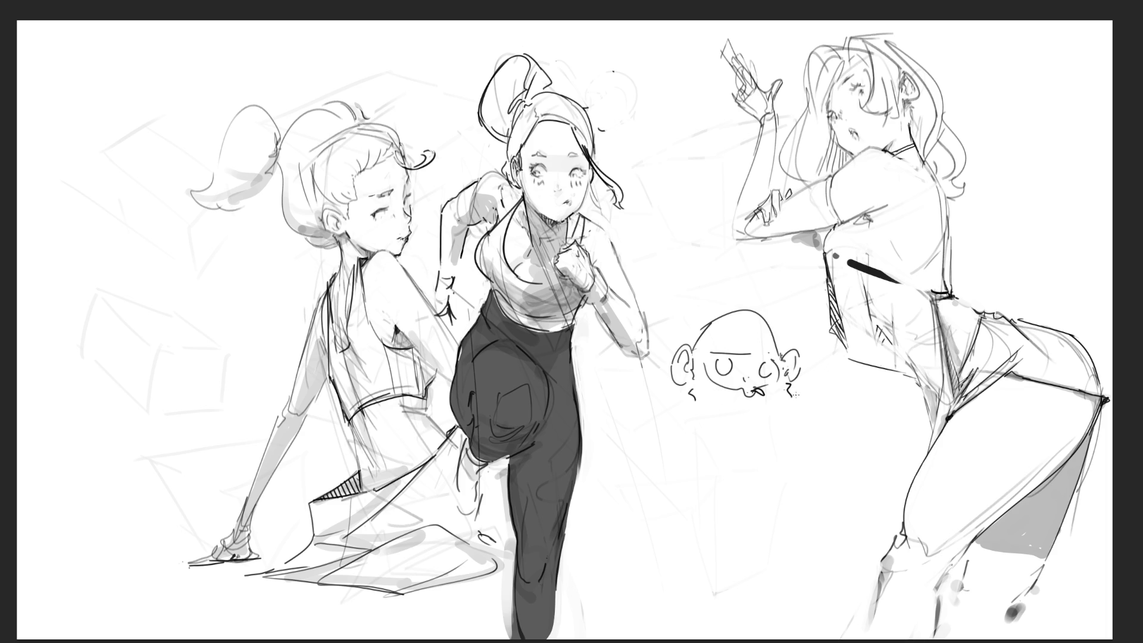
Draw both arms and hands of the bald figure, hands resting on its hips.
{"action": "left_click_drag", "start_coordinate": [789, 394], "coordinate": [825, 498]}
{"action": "mouse_move", "coordinate": [799, 427]}
{"action": "left_mouse_down"}
{"action": "mouse_move", "coordinate": [818, 487]}
{"action": "mouse_move", "coordinate": [808, 477]}
{"action": "mouse_move", "coordinate": [800, 487]}
{"action": "mouse_move", "coordinate": [817, 509]}
{"action": "left_mouse_up"}
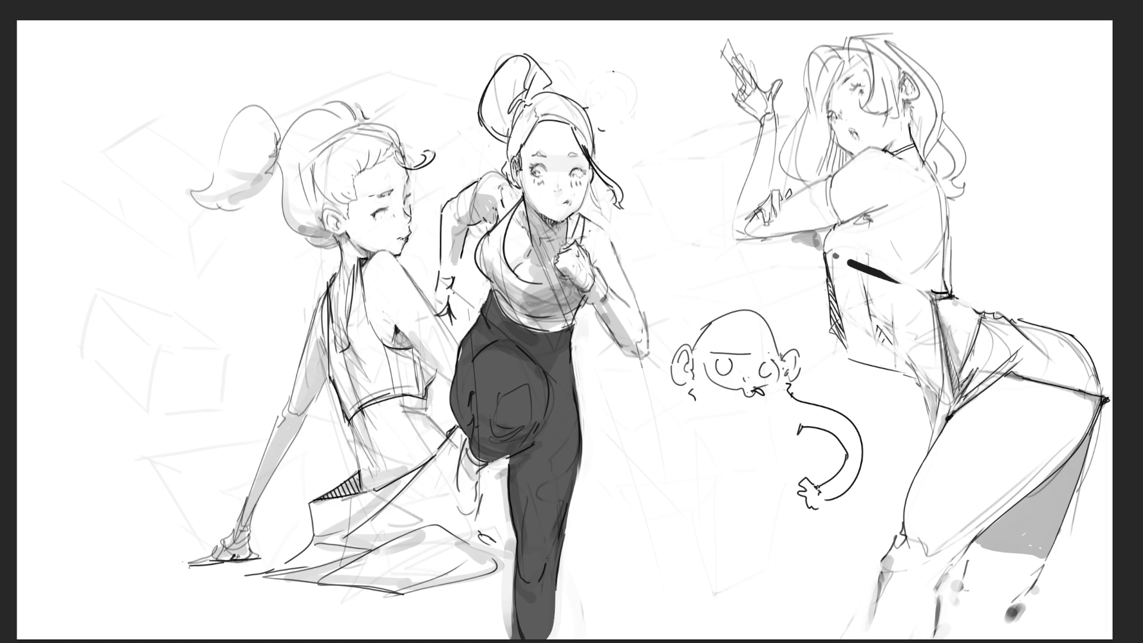
{"action": "left_click_drag", "start_coordinate": [801, 434], "coordinate": [801, 481]}
{"action": "left_click_drag", "start_coordinate": [692, 397], "coordinate": [669, 493]}
{"action": "mouse_move", "coordinate": [700, 424]}
{"action": "left_mouse_down"}
{"action": "mouse_move", "coordinate": [671, 478]}
{"action": "mouse_move", "coordinate": [688, 489]}
{"action": "mouse_move", "coordinate": [677, 501]}
{"action": "mouse_move", "coordinate": [697, 506]}
{"action": "mouse_move", "coordinate": [699, 469]}
{"action": "left_mouse_up"}
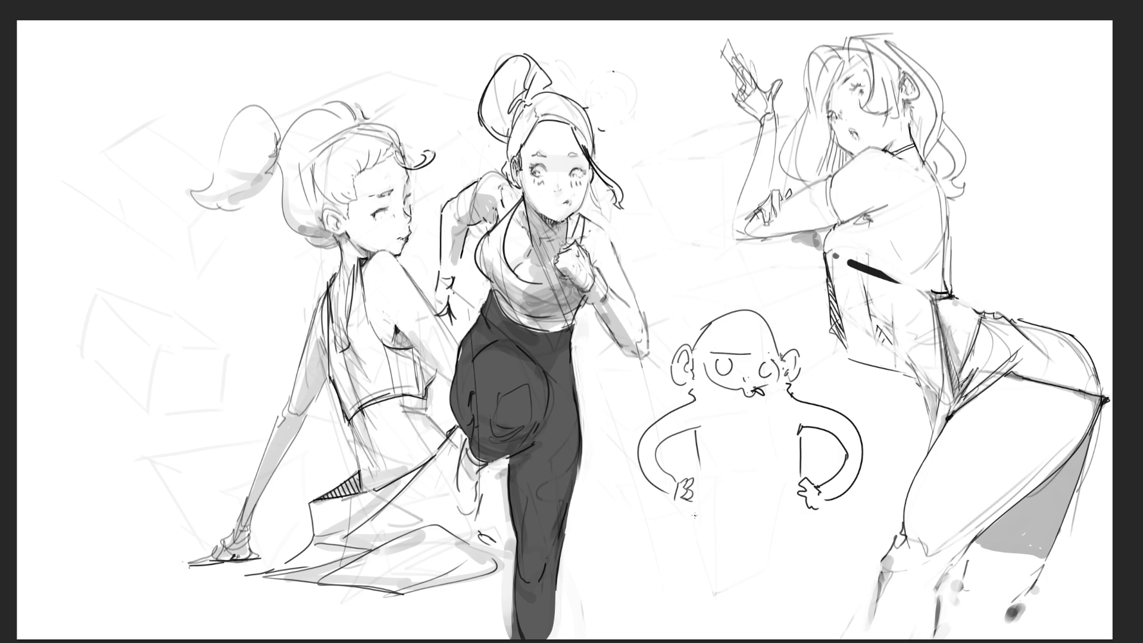
Outline the body, legs, briefs with waistband and a curling tail.
{"action": "mouse_move", "coordinate": [695, 515]}
{"action": "left_mouse_down"}
{"action": "mouse_move", "coordinate": [694, 580]}
{"action": "mouse_move", "coordinate": [721, 604]}
{"action": "mouse_move", "coordinate": [716, 616]}
{"action": "mouse_move", "coordinate": [735, 607]}
{"action": "mouse_move", "coordinate": [728, 567]}
{"action": "mouse_move", "coordinate": [797, 576]}
{"action": "mouse_move", "coordinate": [797, 614]}
{"action": "mouse_move", "coordinate": [814, 618]}
{"action": "mouse_move", "coordinate": [810, 496]}
{"action": "left_mouse_up"}
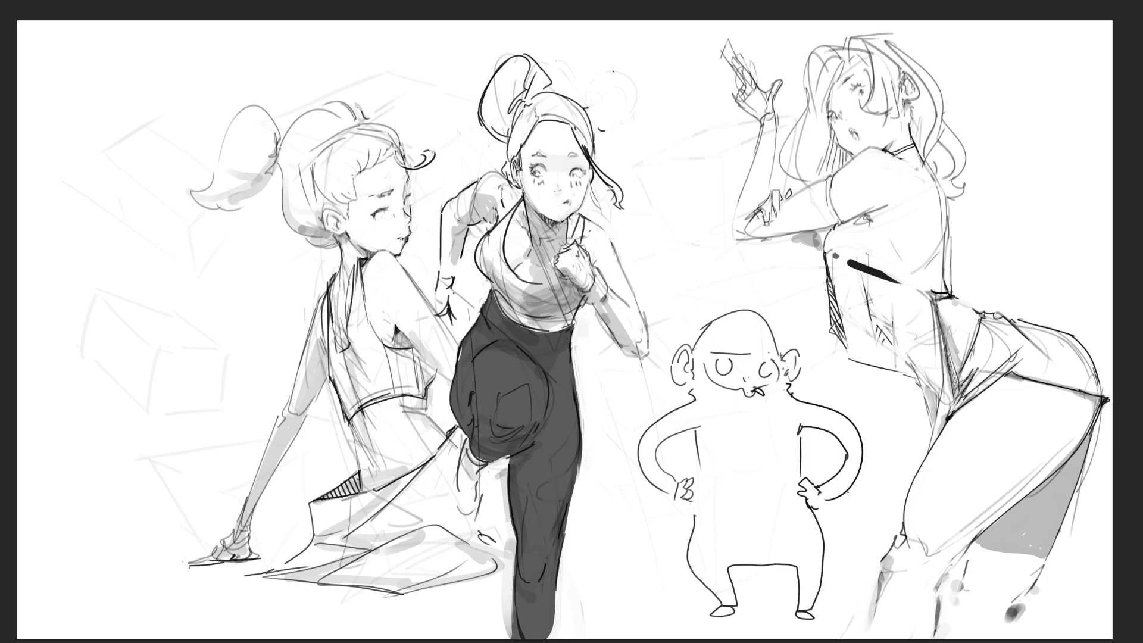
{"action": "mouse_move", "coordinate": [755, 564]}
{"action": "left_mouse_down"}
{"action": "mouse_move", "coordinate": [769, 597]}
{"action": "mouse_move", "coordinate": [797, 597]}
{"action": "mouse_move", "coordinate": [870, 511]}
{"action": "mouse_move", "coordinate": [821, 601]}
{"action": "left_mouse_up"}
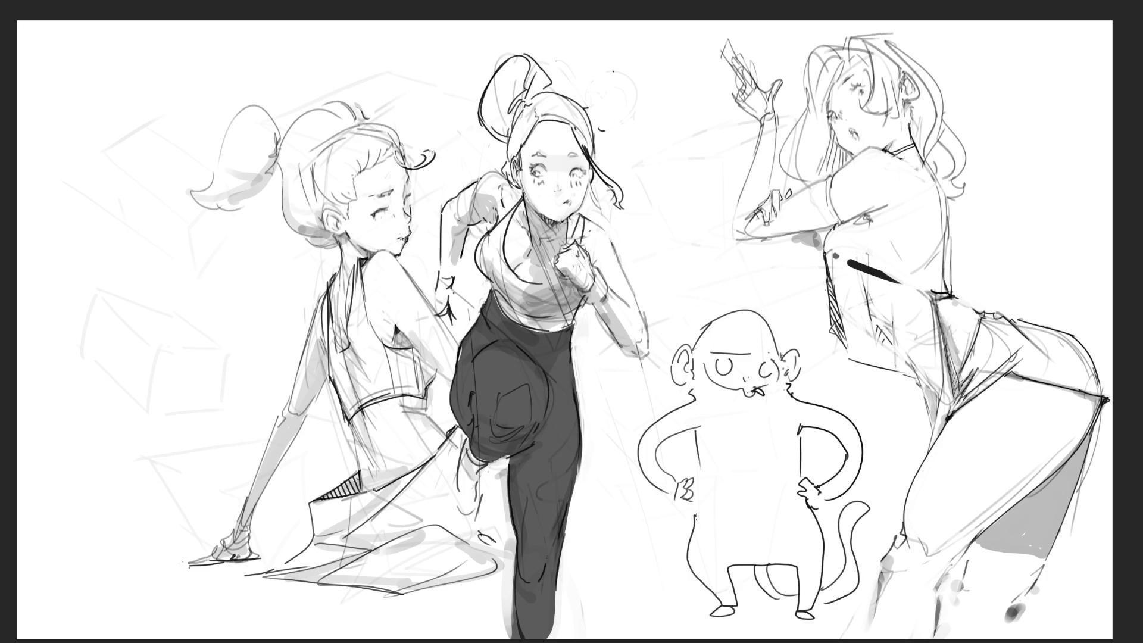
{"action": "left_click_drag", "start_coordinate": [696, 517], "coordinate": [738, 565]}
{"action": "mouse_move", "coordinate": [713, 519]}
{"action": "left_mouse_down"}
{"action": "mouse_move", "coordinate": [817, 511]}
{"action": "mouse_move", "coordinate": [774, 561]}
{"action": "mouse_move", "coordinate": [734, 566]}
{"action": "left_mouse_up"}
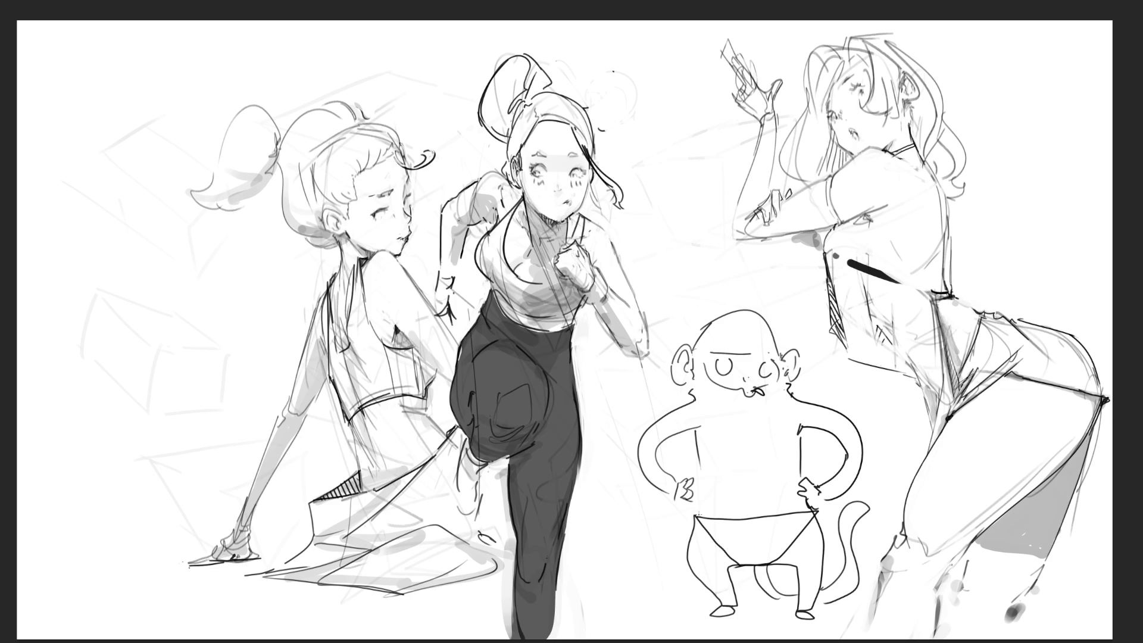
{"action": "left_click_drag", "start_coordinate": [694, 512], "coordinate": [814, 501]}
Add a pointed hat with a brim, vertical hatching and re-traced edges.
{"action": "mouse_move", "coordinate": [686, 351]}
{"action": "left_mouse_down"}
{"action": "mouse_move", "coordinate": [790, 275]}
{"action": "mouse_move", "coordinate": [775, 337]}
{"action": "left_mouse_up"}
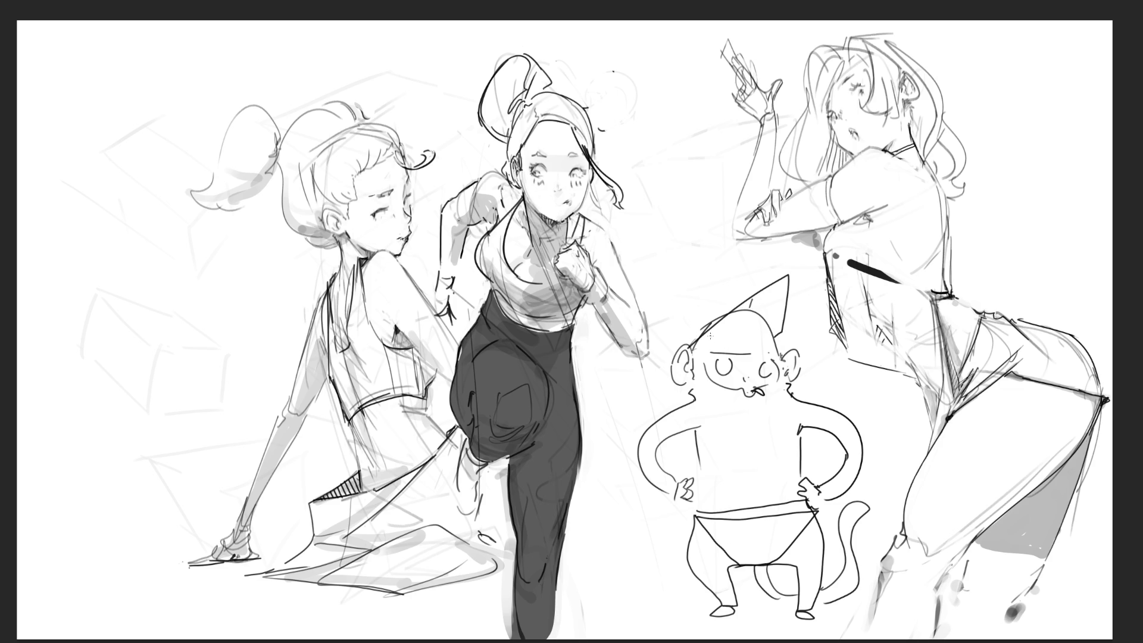
{"action": "mouse_move", "coordinate": [699, 340]}
{"action": "left_mouse_down"}
{"action": "mouse_move", "coordinate": [775, 316]}
{"action": "mouse_move", "coordinate": [729, 332]}
{"action": "mouse_move", "coordinate": [746, 323]}
{"action": "left_mouse_up"}
{"action": "left_click_drag", "start_coordinate": [764, 288], "coordinate": [760, 320]}
{"action": "mouse_move", "coordinate": [788, 274]}
{"action": "left_mouse_down"}
{"action": "mouse_move", "coordinate": [775, 328]}
{"action": "mouse_move", "coordinate": [755, 336]}
{"action": "left_mouse_up"}
{"action": "mouse_move", "coordinate": [684, 343]}
{"action": "left_mouse_down"}
{"action": "mouse_move", "coordinate": [687, 298]}
{"action": "mouse_move", "coordinate": [753, 294]}
{"action": "left_mouse_up"}
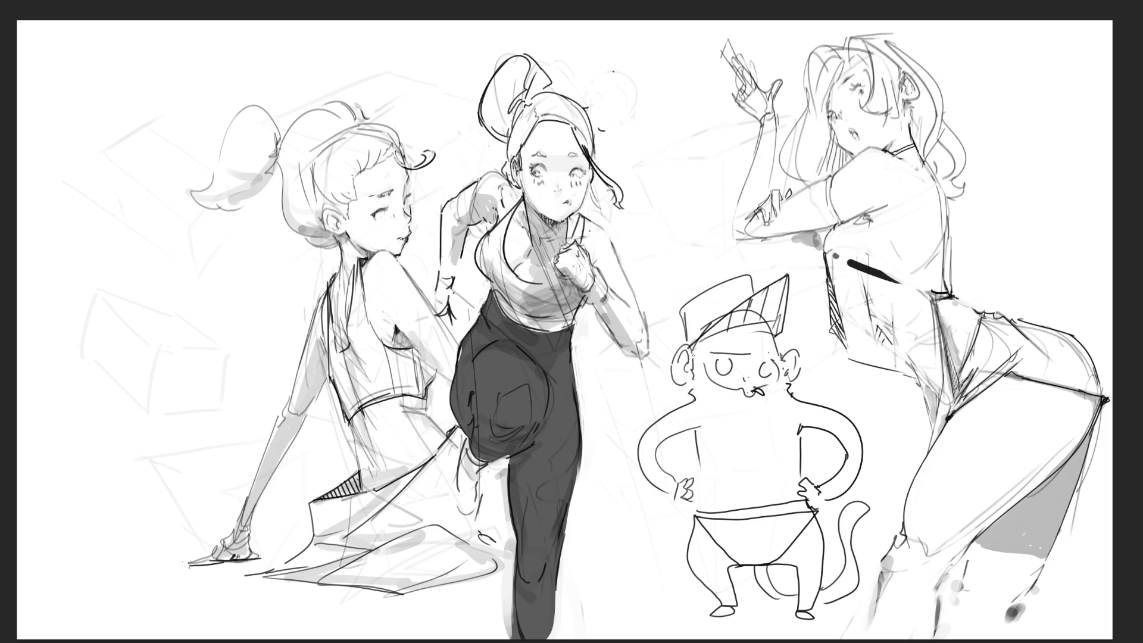
Draw a glasses frame around the monkey's eyes.
{"action": "mouse_move", "coordinate": [694, 359]}
{"action": "left_mouse_down"}
{"action": "mouse_move", "coordinate": [737, 353]}
{"action": "mouse_move", "coordinate": [733, 381]}
{"action": "mouse_move", "coordinate": [708, 365]}
{"action": "mouse_move", "coordinate": [780, 352]}
{"action": "mouse_move", "coordinate": [782, 384]}
{"action": "mouse_move", "coordinate": [726, 360]}
{"action": "mouse_move", "coordinate": [739, 383]}
{"action": "mouse_move", "coordinate": [784, 384]}
{"action": "mouse_move", "coordinate": [761, 358]}
{"action": "mouse_move", "coordinate": [774, 382]}
{"action": "left_mouse_up"}
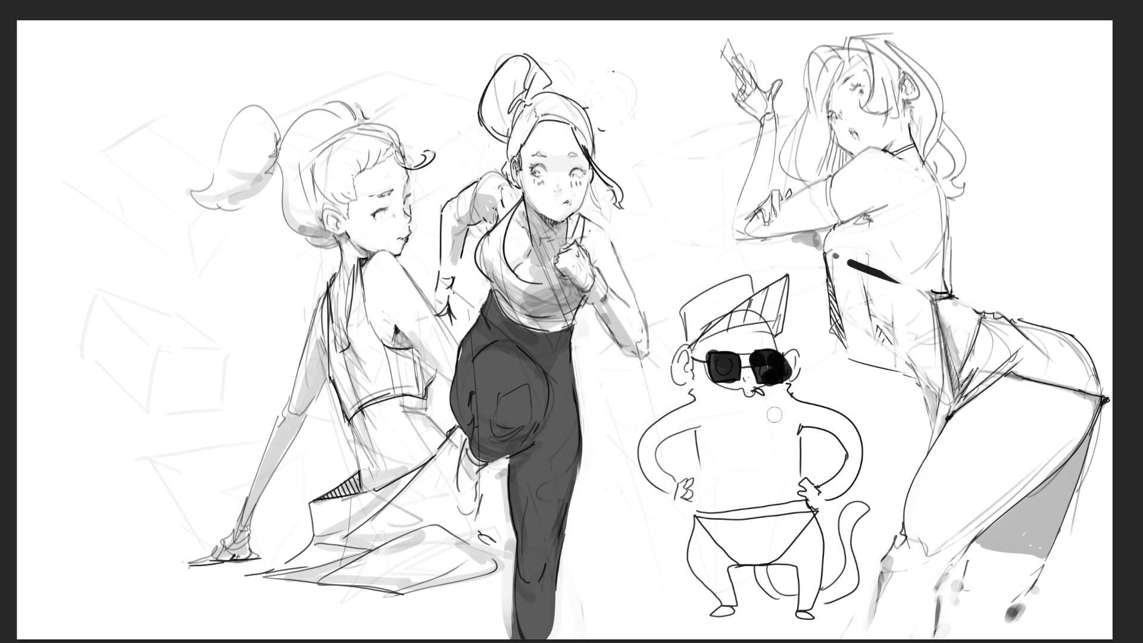
Add a white highlight across the dark lens and sketch a top across the monkey's chest.
{"action": "mouse_move", "coordinate": [743, 354]}
{"action": "left_mouse_down"}
{"action": "mouse_move", "coordinate": [720, 383]}
{"action": "mouse_move", "coordinate": [759, 383]}
{"action": "left_mouse_up"}
{"action": "mouse_move", "coordinate": [690, 397]}
{"action": "left_mouse_down"}
{"action": "mouse_move", "coordinate": [726, 437]}
{"action": "mouse_move", "coordinate": [722, 451]}
{"action": "mouse_move", "coordinate": [744, 455]}
{"action": "mouse_move", "coordinate": [792, 397]}
{"action": "mouse_move", "coordinate": [785, 449]}
{"action": "left_mouse_up"}
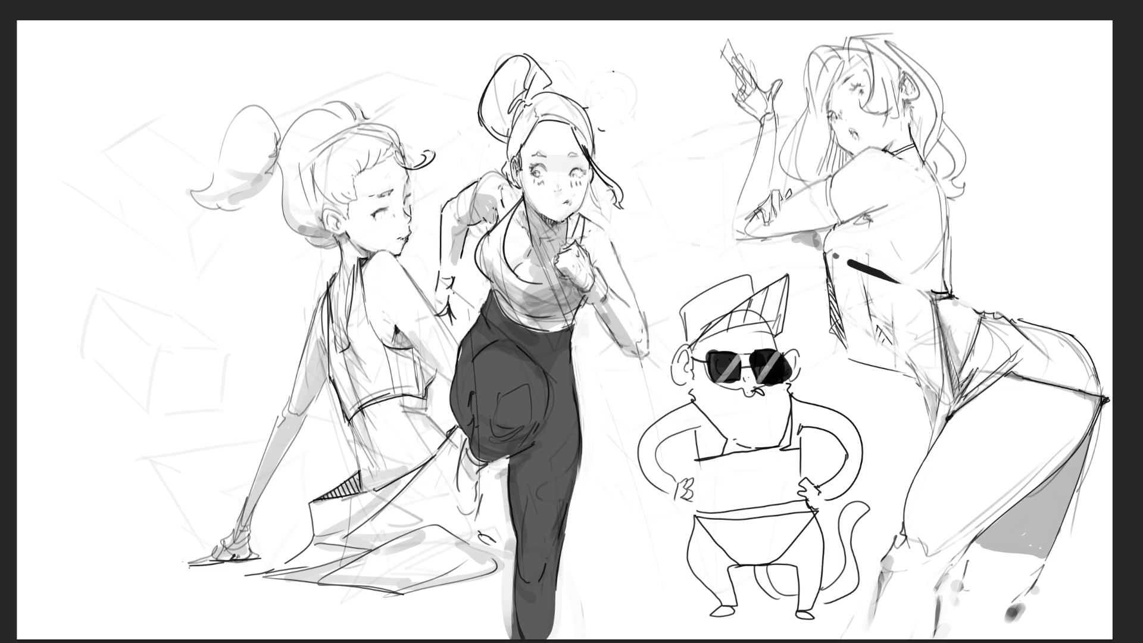
Darken both of the central girl's pupils and add a dark eye mark.
{"action": "left_click", "coordinate": [537, 173]}
{"action": "left_click", "coordinate": [535, 174]}
{"action": "left_click", "coordinate": [576, 176]}
{"action": "left_click_drag", "start_coordinate": [533, 167], "coordinate": [544, 168]}
Add small strokes near her ear and shading along her cheek.
{"action": "left_click_drag", "start_coordinate": [515, 183], "coordinate": [507, 168]}
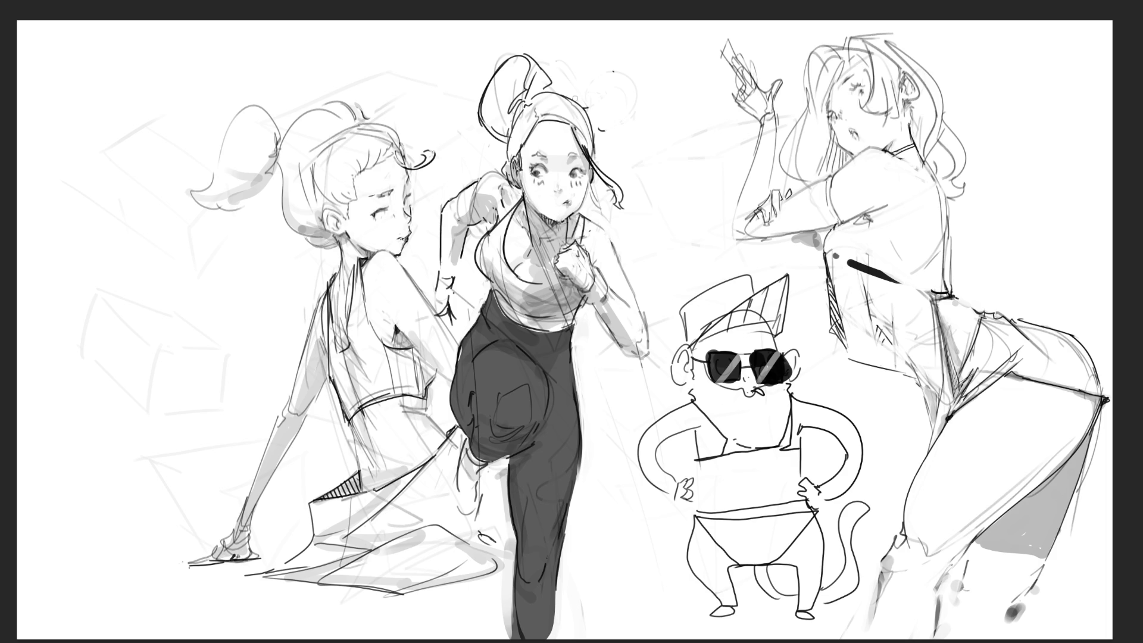
{"action": "left_click_drag", "start_coordinate": [589, 178], "coordinate": [597, 209]}
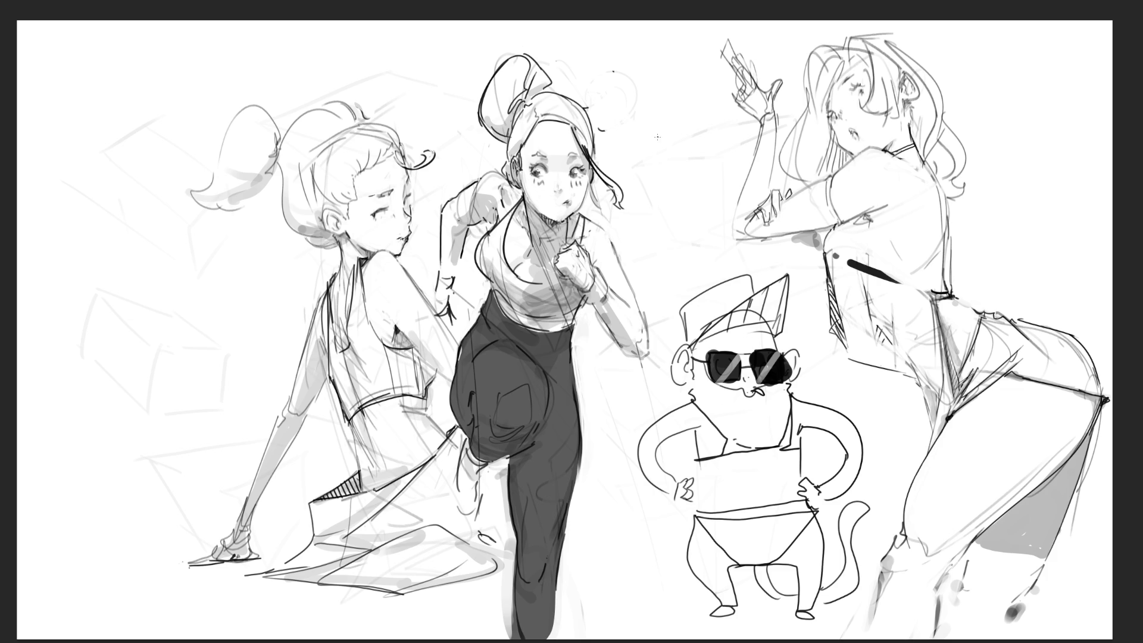
Sketch a raised finger and wrist lines above the monkey, undoing an overly long stroke.
{"action": "mouse_move", "coordinate": [658, 136]}
{"action": "left_mouse_down"}
{"action": "mouse_move", "coordinate": [657, 154]}
{"action": "mouse_move", "coordinate": [672, 134]}
{"action": "mouse_move", "coordinate": [706, 150]}
{"action": "mouse_move", "coordinate": [703, 168]}
{"action": "mouse_move", "coordinate": [655, 167]}
{"action": "mouse_move", "coordinate": [651, 179]}
{"action": "mouse_move", "coordinate": [687, 206]}
{"action": "left_mouse_up"}
{"action": "mouse_move", "coordinate": [701, 164]}
{"action": "left_mouse_down"}
{"action": "mouse_move", "coordinate": [703, 214]}
{"action": "mouse_move", "coordinate": [680, 232]}
{"action": "mouse_move", "coordinate": [680, 250]}
{"action": "left_mouse_up"}
{"action": "left_click_drag", "start_coordinate": [703, 207], "coordinate": [704, 252]}
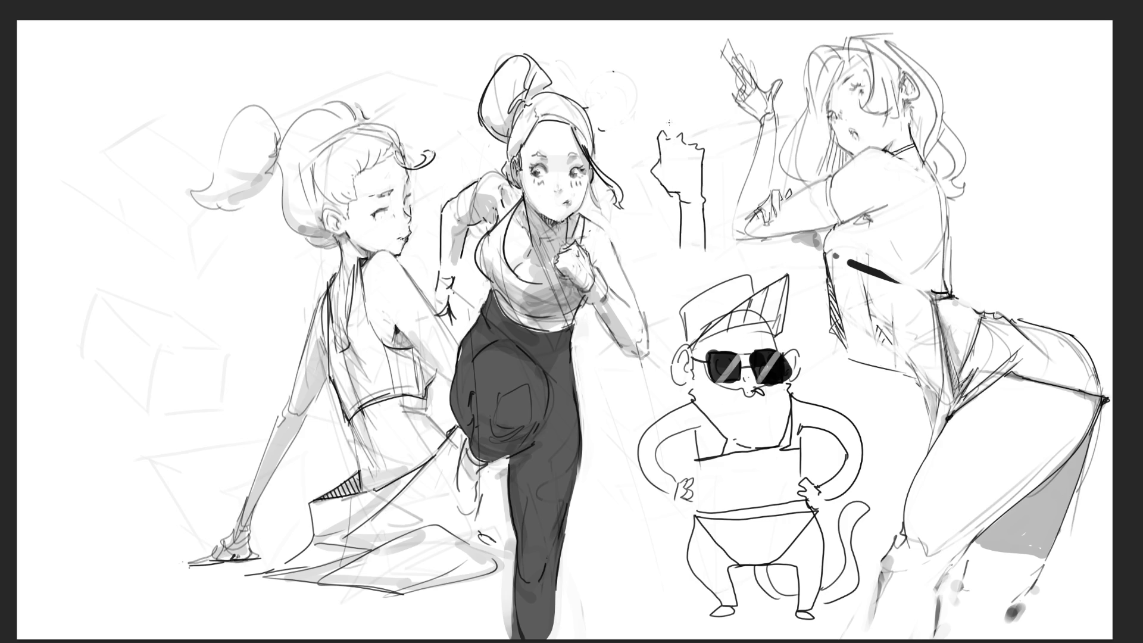
{"action": "mouse_move", "coordinate": [658, 130]}
{"action": "left_mouse_down"}
{"action": "mouse_move", "coordinate": [666, 82]}
{"action": "mouse_move", "coordinate": [667, 115]}
{"action": "left_mouse_up"}
{"action": "key", "text": "ctrl+z"}
{"action": "key", "text": "ctrl+z"}
{"action": "key", "text": "ctrl+z"}
Add a second raised finger and the thumb on the hand's left side.
{"action": "mouse_move", "coordinate": [680, 105]}
{"action": "left_mouse_down"}
{"action": "mouse_move", "coordinate": [695, 84]}
{"action": "mouse_move", "coordinate": [681, 139]}
{"action": "mouse_move", "coordinate": [716, 104]}
{"action": "mouse_move", "coordinate": [696, 139]}
{"action": "mouse_move", "coordinate": [725, 123]}
{"action": "mouse_move", "coordinate": [705, 150]}
{"action": "left_mouse_up"}
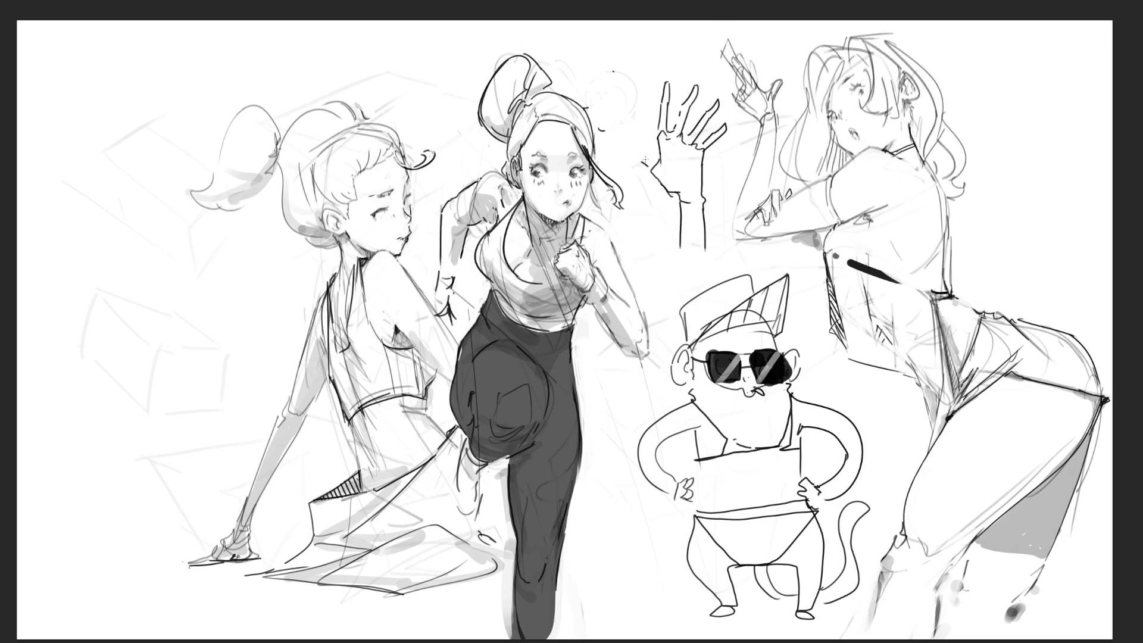
{"action": "mouse_move", "coordinate": [644, 141]}
{"action": "left_mouse_down"}
{"action": "mouse_move", "coordinate": [637, 161]}
{"action": "mouse_move", "coordinate": [675, 164]}
{"action": "left_mouse_up"}
Darken the knuckle marks on the raised hand and draw a ring around the middle finger.
{"action": "left_click_drag", "start_coordinate": [685, 145], "coordinate": [690, 149]}
{"action": "left_click_drag", "start_coordinate": [666, 129], "coordinate": [701, 148]}
{"action": "mouse_move", "coordinate": [692, 143]}
{"action": "left_mouse_down"}
{"action": "mouse_move", "coordinate": [701, 157]}
{"action": "mouse_move", "coordinate": [671, 143]}
{"action": "mouse_move", "coordinate": [687, 147]}
{"action": "left_mouse_up"}
{"action": "left_click_drag", "start_coordinate": [669, 100], "coordinate": [670, 119]}
{"action": "mouse_move", "coordinate": [692, 116]}
{"action": "left_mouse_down"}
{"action": "mouse_move", "coordinate": [702, 138]}
{"action": "mouse_move", "coordinate": [712, 128]}
{"action": "left_mouse_up"}
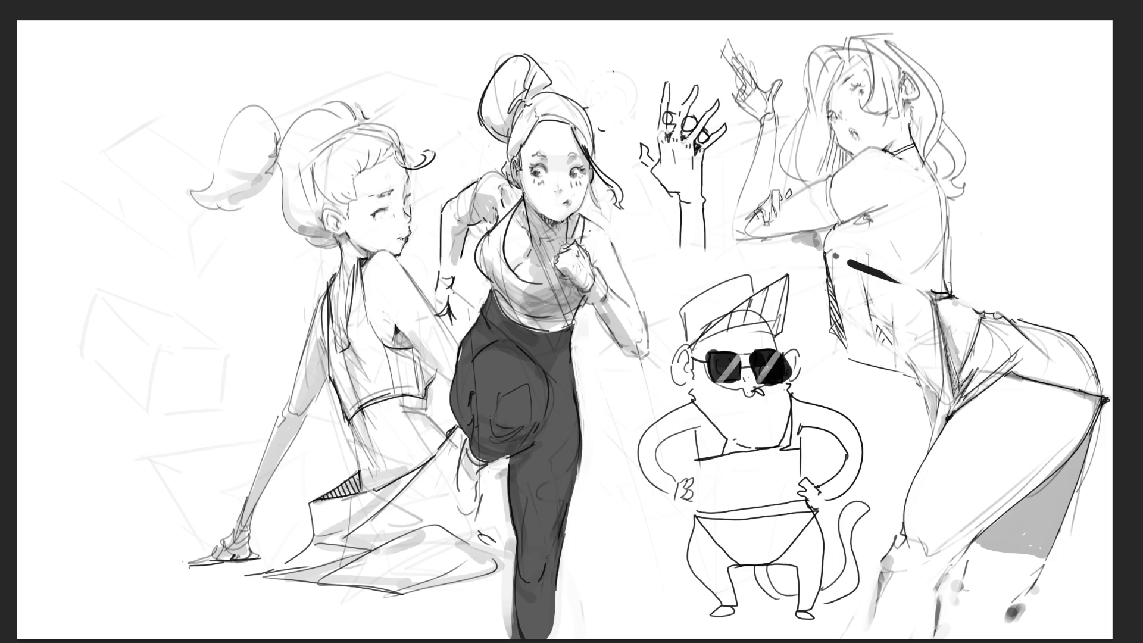
Paint grey shading along the right girl's back, undoing and redoing the stroke until it sits right.
{"action": "mouse_move", "coordinate": [949, 285]}
{"action": "left_mouse_down"}
{"action": "mouse_move", "coordinate": [949, 239]}
{"action": "mouse_move", "coordinate": [953, 317]}
{"action": "left_mouse_up"}
{"action": "key", "text": "ctrl+z"}
{"action": "key", "text": "ctrl+z"}
{"action": "left_click_drag", "start_coordinate": [946, 242], "coordinate": [949, 308]}
{"action": "key", "text": "ctrl+z"}
{"action": "left_click_drag", "start_coordinate": [945, 249], "coordinate": [952, 299]}
Redraw the right girl's back edge as a darker pencil line.
{"action": "left_click_drag", "start_coordinate": [949, 246], "coordinate": [950, 287]}
{"action": "left_click_drag", "start_coordinate": [948, 236], "coordinate": [950, 287]}
Ink the pistol and gun hand with dark strokes and lighten the grey inside the barrel.
{"action": "left_click_drag", "start_coordinate": [734, 58], "coordinate": [748, 88]}
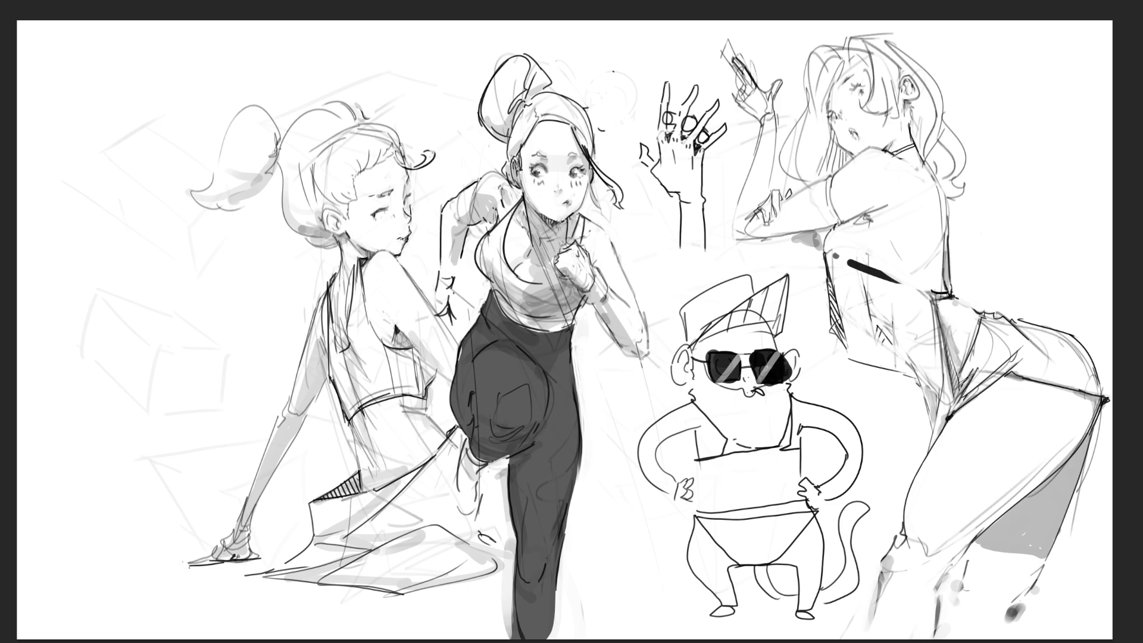
{"action": "mouse_move", "coordinate": [756, 84]}
{"action": "left_mouse_down"}
{"action": "mouse_move", "coordinate": [767, 97]}
{"action": "mouse_move", "coordinate": [777, 78]}
{"action": "mouse_move", "coordinate": [772, 117]}
{"action": "left_mouse_up"}
{"action": "mouse_move", "coordinate": [725, 52]}
{"action": "left_mouse_down"}
{"action": "mouse_move", "coordinate": [744, 84]}
{"action": "mouse_move", "coordinate": [730, 51]}
{"action": "mouse_move", "coordinate": [744, 61]}
{"action": "left_mouse_up"}
{"action": "left_click_drag", "start_coordinate": [738, 77], "coordinate": [744, 90]}
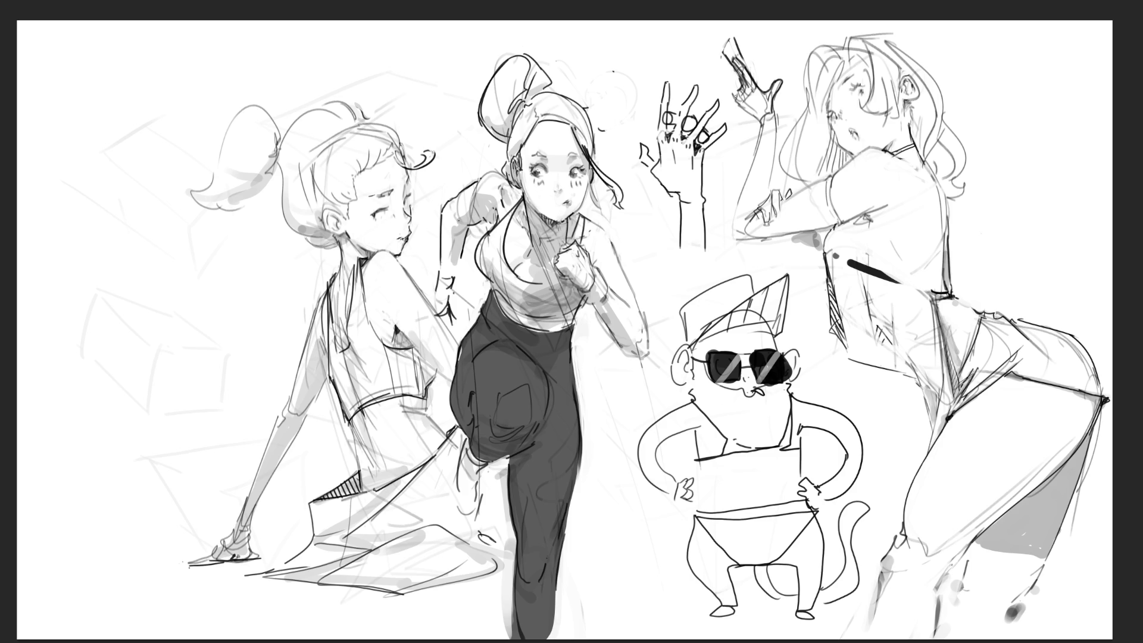
{"action": "left_click_drag", "start_coordinate": [735, 101], "coordinate": [744, 108]}
{"action": "mouse_move", "coordinate": [744, 72]}
{"action": "left_mouse_down"}
{"action": "mouse_move", "coordinate": [751, 91]}
{"action": "mouse_move", "coordinate": [743, 74]}
{"action": "left_mouse_up"}
Rework the pistol hand's wrist and forearm lines, undoing strokes that miss.
{"action": "left_click_drag", "start_coordinate": [768, 96], "coordinate": [775, 171]}
{"action": "left_click_drag", "start_coordinate": [773, 123], "coordinate": [741, 200]}
{"action": "key", "text": "ctrl+z"}
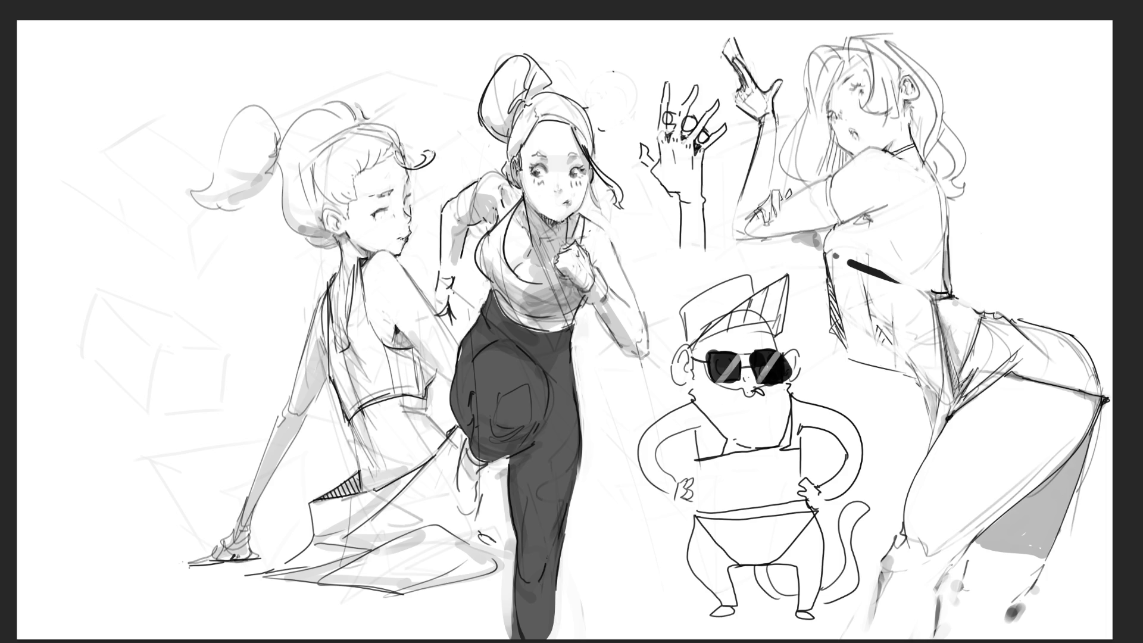
{"action": "left_click_drag", "start_coordinate": [774, 121], "coordinate": [776, 155]}
{"action": "key", "text": "ctrl+z"}
{"action": "key", "text": "ctrl+z"}
Lasso the pistol hand, free-transform it slightly wider and commit the change.
{"action": "mouse_move", "coordinate": [759, 64]}
{"action": "left_mouse_down"}
{"action": "mouse_move", "coordinate": [734, 112]}
{"action": "mouse_move", "coordinate": [804, 63]}
{"action": "mouse_move", "coordinate": [801, 75]}
{"action": "mouse_move", "coordinate": [745, 76]}
{"action": "left_mouse_up"}
{"action": "key", "text": "ctrl+t"}
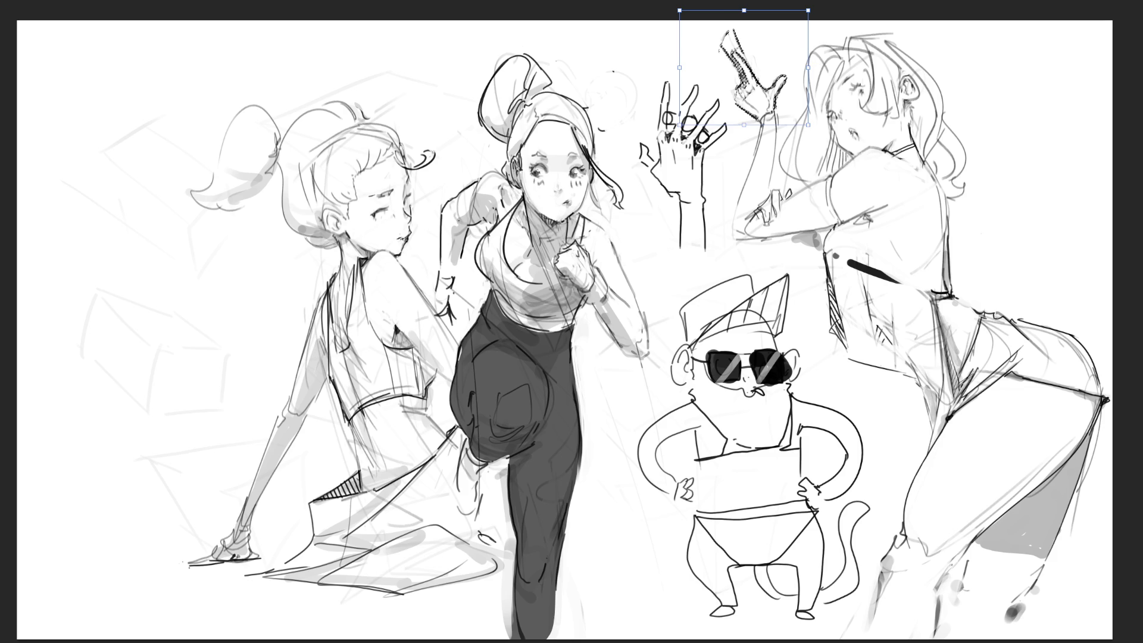
{"action": "key", "text": "Return"}
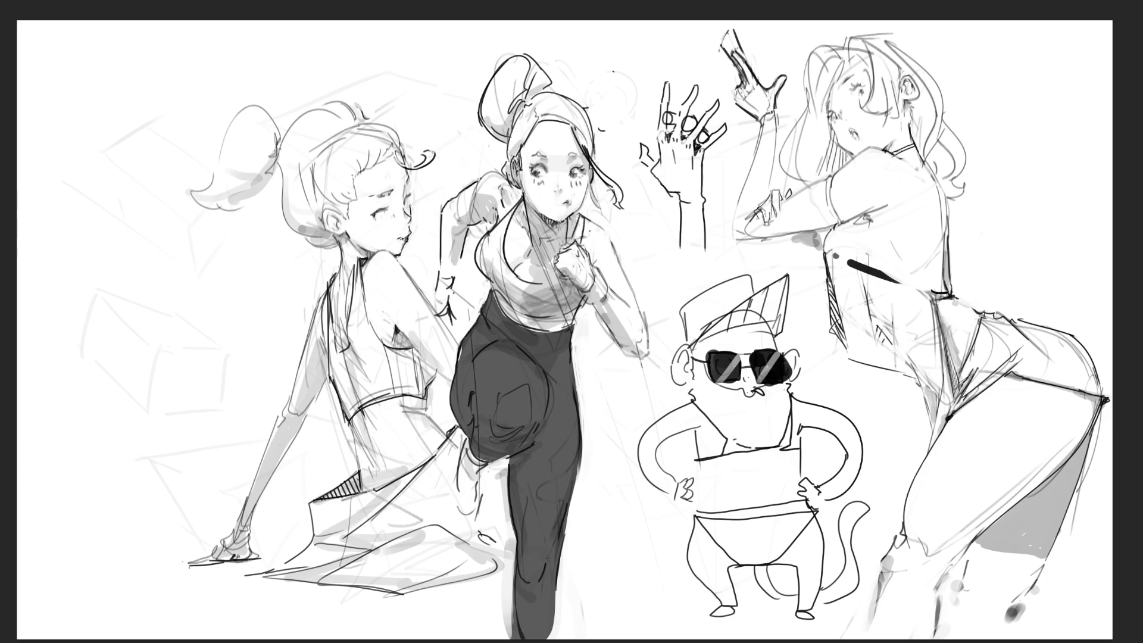
{"action": "left_click", "coordinate": [776, 206]}
Undo the stray dab, then shade the right girl's upper arm and torso grey with a larger brush.
{"action": "key", "text": "ctrl+z"}
{"action": "mouse_move", "coordinate": [839, 215]}
{"action": "left_mouse_down"}
{"action": "mouse_move", "coordinate": [894, 195]}
{"action": "mouse_move", "coordinate": [744, 240]}
{"action": "left_mouse_up"}
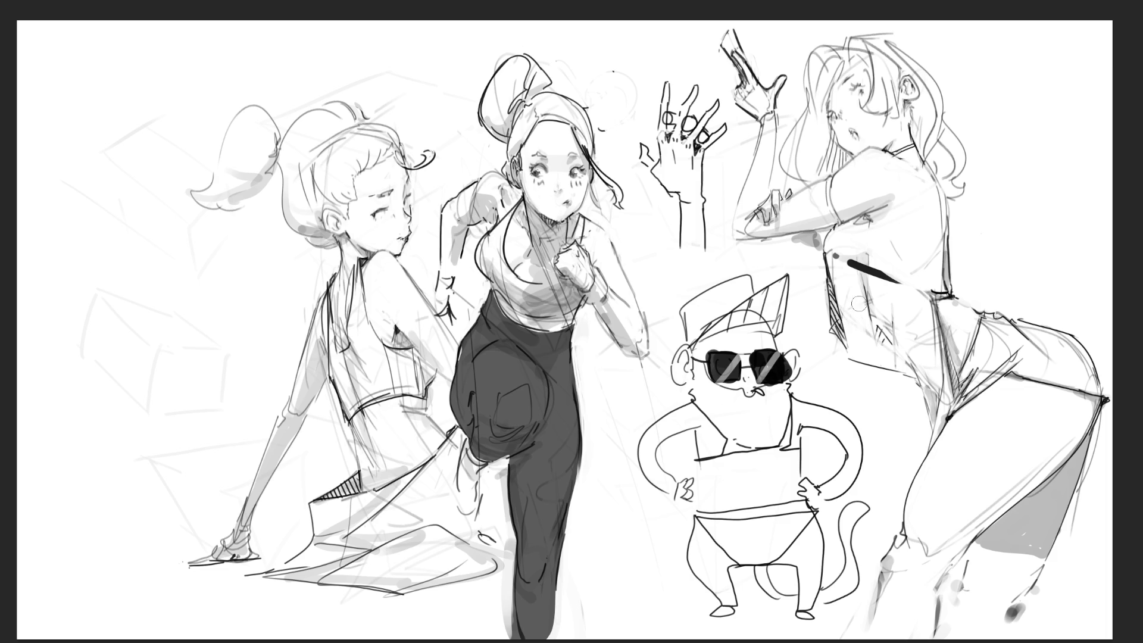
{"action": "key", "text": "bracketright"}
{"action": "key", "text": "bracketright"}
{"action": "left_click_drag", "start_coordinate": [841, 263], "coordinate": [862, 327]}
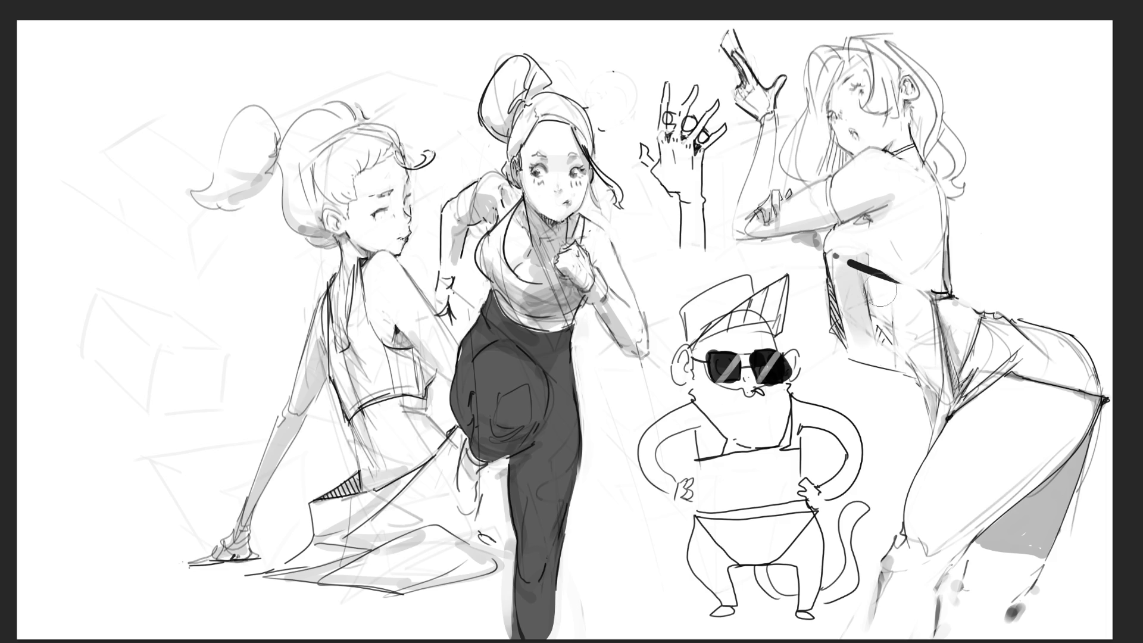
{"action": "mouse_move", "coordinate": [874, 279]}
{"action": "left_mouse_down"}
{"action": "mouse_move", "coordinate": [886, 327]}
{"action": "mouse_move", "coordinate": [925, 373]}
{"action": "left_mouse_up"}
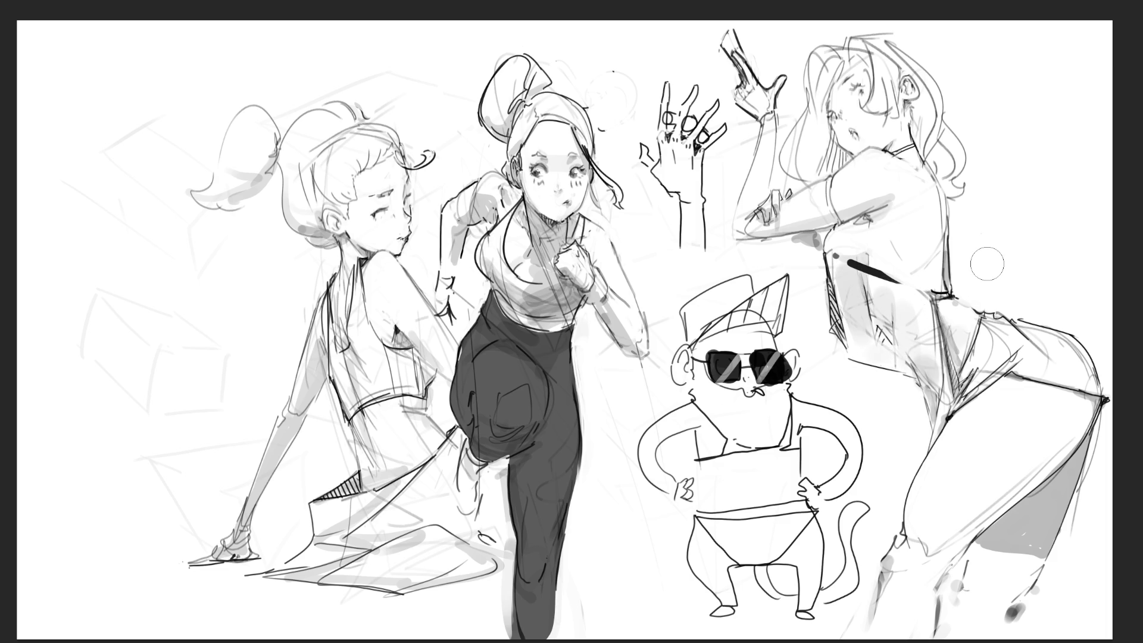
Pencil details into the right girl's face and ear and shade the hair around them grey.
{"action": "mouse_move", "coordinate": [821, 102]}
{"action": "left_mouse_down"}
{"action": "mouse_move", "coordinate": [834, 143]}
{"action": "mouse_move", "coordinate": [825, 174]}
{"action": "mouse_move", "coordinate": [837, 171]}
{"action": "left_mouse_up"}
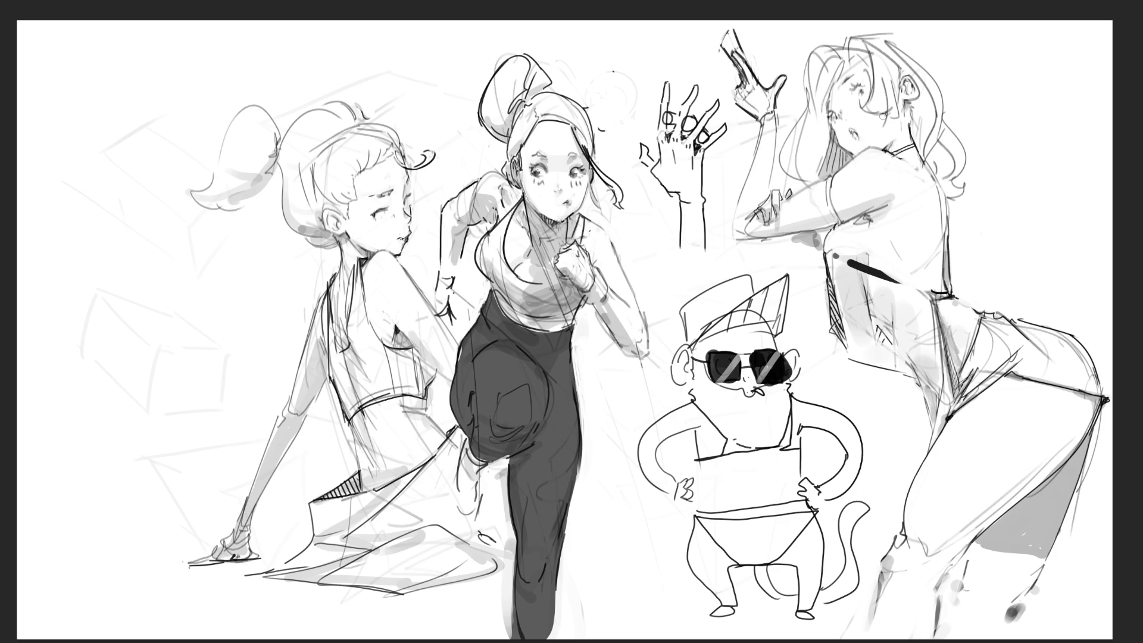
{"action": "left_click_drag", "start_coordinate": [908, 102], "coordinate": [908, 135]}
{"action": "left_click_drag", "start_coordinate": [910, 99], "coordinate": [917, 104]}
{"action": "left_click_drag", "start_coordinate": [929, 149], "coordinate": [952, 188]}
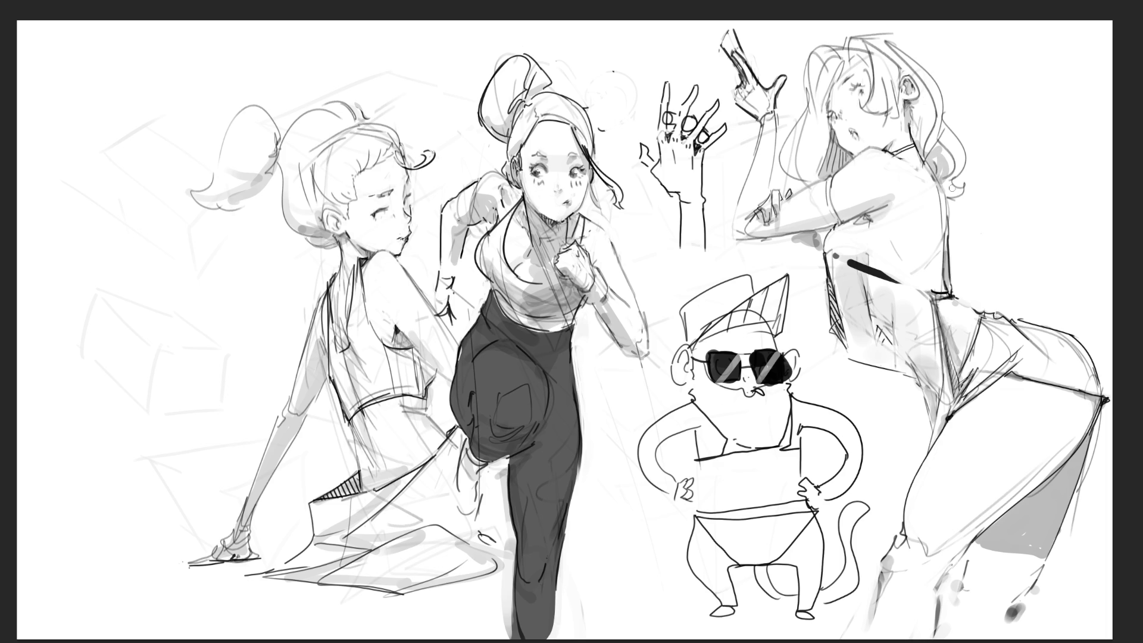
{"action": "left_click_drag", "start_coordinate": [850, 45], "coordinate": [868, 61]}
{"action": "left_click_drag", "start_coordinate": [872, 114], "coordinate": [900, 125]}
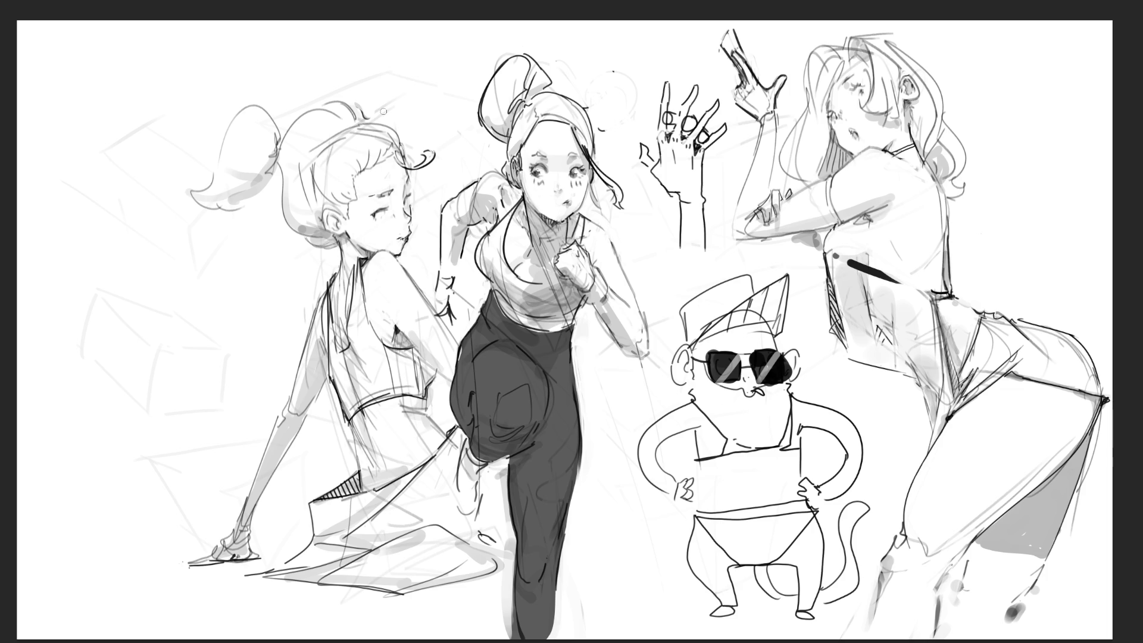
Brush a dark headband across the left girl's hair, thin its lower part and mark the ponytail base.
{"action": "left_click_drag", "start_coordinate": [302, 166], "coordinate": [320, 218]}
{"action": "left_click_drag", "start_coordinate": [312, 163], "coordinate": [357, 121]}
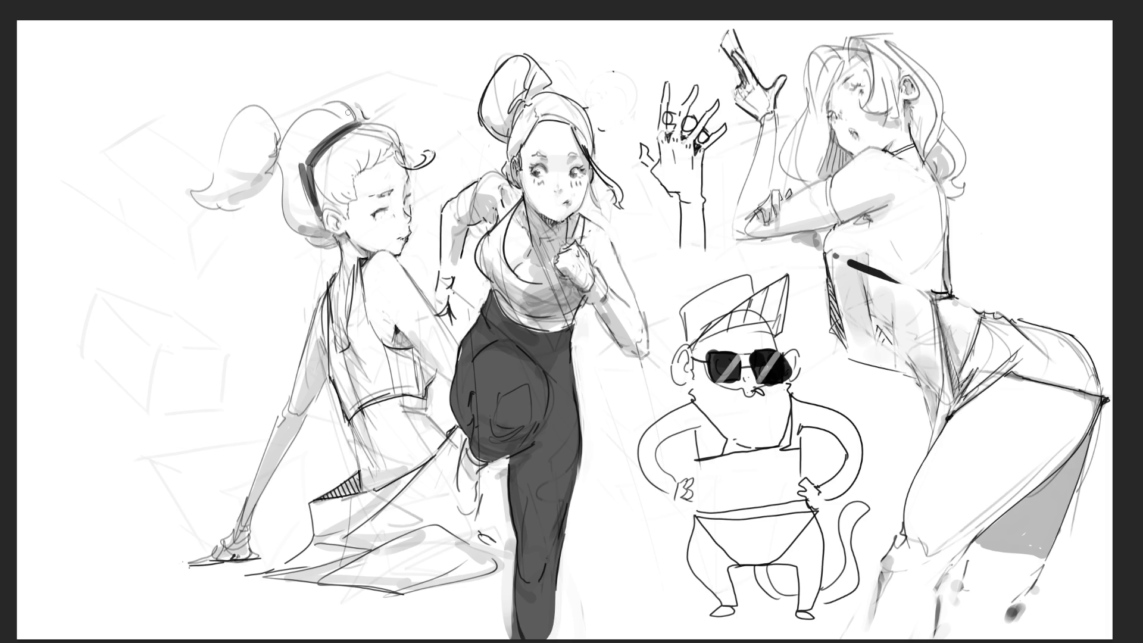
{"action": "mouse_move", "coordinate": [354, 121]}
{"action": "left_mouse_down"}
{"action": "mouse_move", "coordinate": [309, 156]}
{"action": "mouse_move", "coordinate": [307, 207]}
{"action": "left_mouse_up"}
{"action": "left_click_drag", "start_coordinate": [305, 167], "coordinate": [305, 194]}
{"action": "mouse_move", "coordinate": [277, 160]}
{"action": "left_mouse_down"}
{"action": "mouse_move", "coordinate": [280, 188]}
{"action": "mouse_move", "coordinate": [305, 159]}
{"action": "mouse_move", "coordinate": [310, 214]}
{"action": "left_mouse_up"}
Enlarge the left girl's ponytail outline and redraw her torso edge and arm shading.
{"action": "mouse_move", "coordinate": [192, 179]}
{"action": "left_mouse_down"}
{"action": "mouse_move", "coordinate": [253, 91]}
{"action": "mouse_move", "coordinate": [275, 127]}
{"action": "left_mouse_up"}
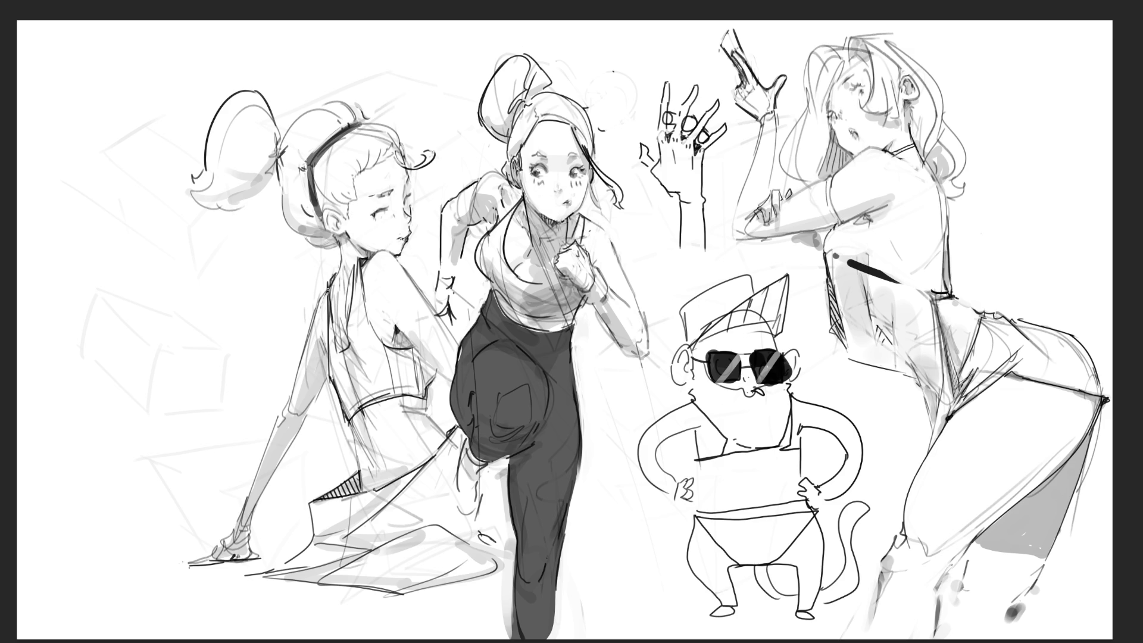
{"action": "left_click_drag", "start_coordinate": [327, 292], "coordinate": [307, 336]}
{"action": "left_click_drag", "start_coordinate": [447, 273], "coordinate": [406, 342]}
{"action": "left_click_drag", "start_coordinate": [427, 399], "coordinate": [443, 380]}
{"action": "key", "text": "ctrl+z"}
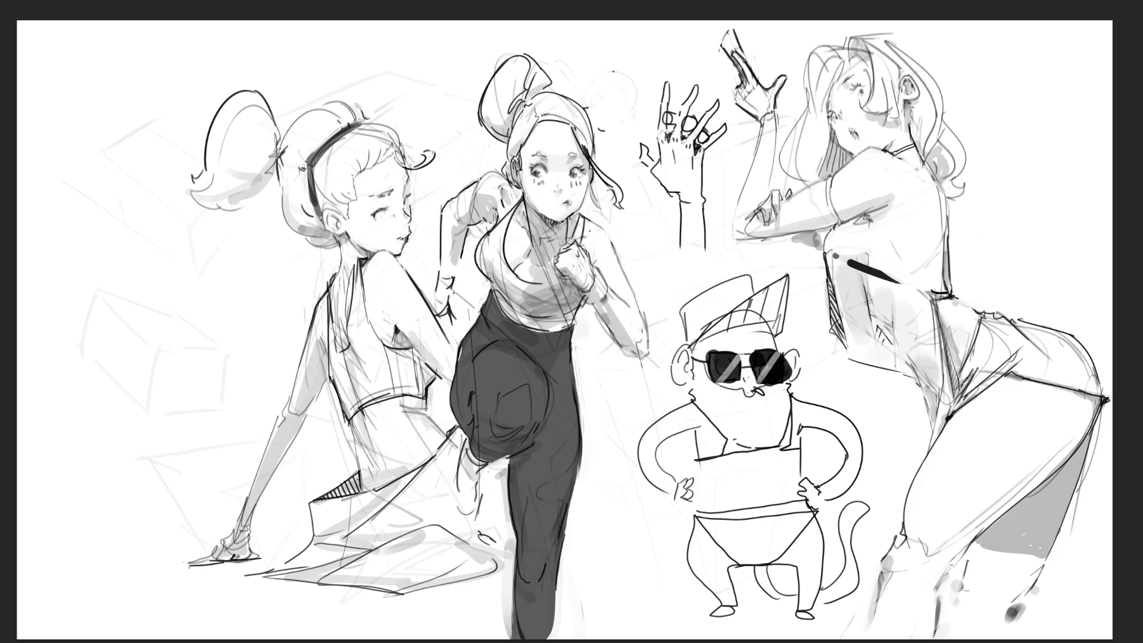
Refine the waist, hip, back and top-edge lines down to the thigh's bottom edge.
{"action": "left_click_drag", "start_coordinate": [431, 428], "coordinate": [438, 418]}
{"action": "left_click_drag", "start_coordinate": [351, 430], "coordinate": [361, 486]}
{"action": "left_click_drag", "start_coordinate": [432, 430], "coordinate": [443, 419]}
{"action": "left_click_drag", "start_coordinate": [384, 346], "coordinate": [395, 391]}
{"action": "left_click_drag", "start_coordinate": [412, 350], "coordinate": [418, 395]}
{"action": "left_click_drag", "start_coordinate": [487, 465], "coordinate": [499, 470]}
Sketch the middle girl's outstretched rear leg curves, redoing strokes until they taper toward the monkey's hand.
{"action": "left_click_drag", "start_coordinate": [560, 566], "coordinate": [604, 557]}
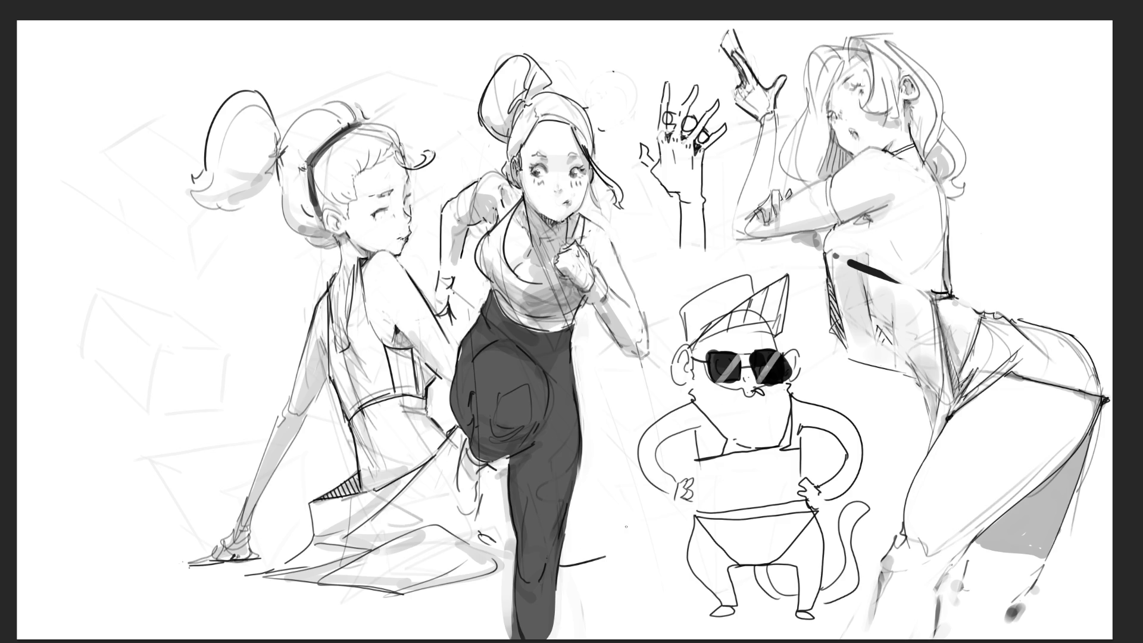
{"action": "left_click_drag", "start_coordinate": [578, 477], "coordinate": [643, 514]}
{"action": "mouse_move", "coordinate": [578, 565]}
{"action": "left_mouse_down"}
{"action": "mouse_move", "coordinate": [655, 551]}
{"action": "mouse_move", "coordinate": [627, 553]}
{"action": "left_mouse_up"}
{"action": "key", "text": "ctrl+z"}
{"action": "left_click_drag", "start_coordinate": [639, 543], "coordinate": [659, 541]}
{"action": "left_click_drag", "start_coordinate": [626, 501], "coordinate": [676, 515]}
{"action": "key", "text": "ctrl+z"}
{"action": "left_click_drag", "start_coordinate": [616, 495], "coordinate": [673, 502]}
{"action": "key", "text": "ctrl+z"}
{"action": "left_click_drag", "start_coordinate": [637, 495], "coordinate": [679, 507]}
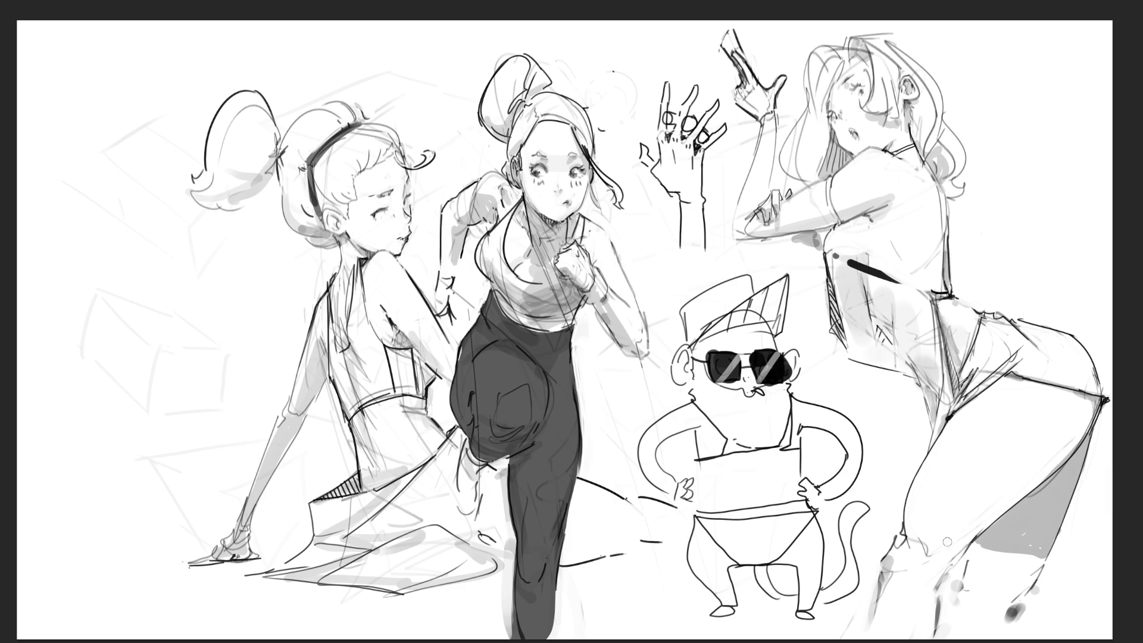
Shade the right girl's thigh with long grey strokes down to its lower edge.
{"action": "left_click_drag", "start_coordinate": [1084, 399], "coordinate": [971, 533]}
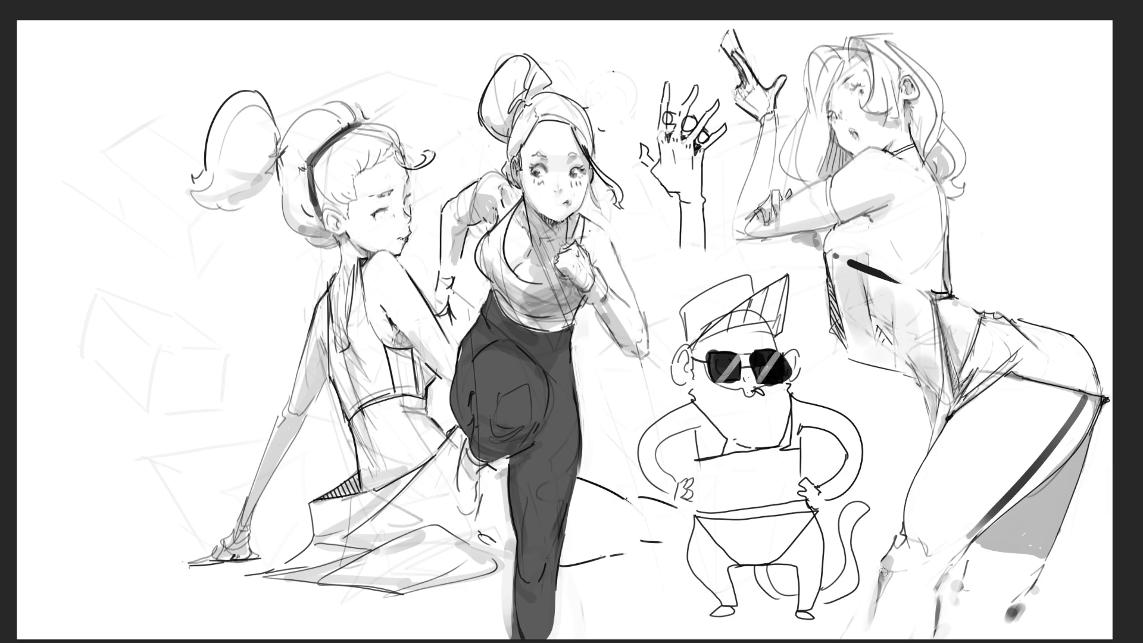
{"action": "left_click_drag", "start_coordinate": [1085, 409], "coordinate": [978, 527]}
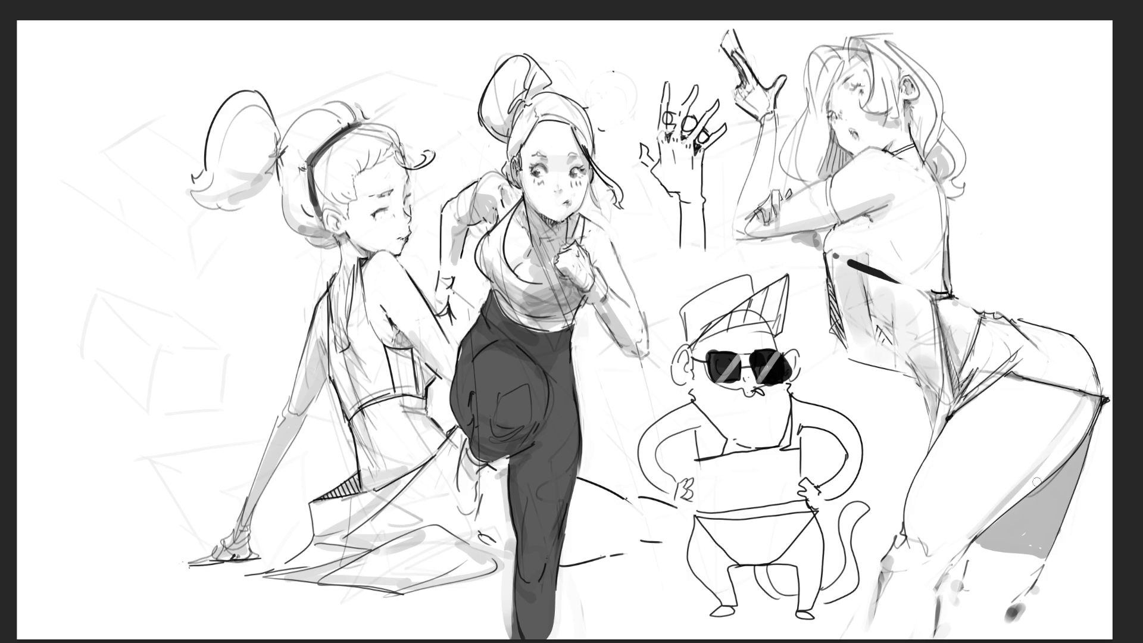
{"action": "mouse_move", "coordinate": [944, 557]}
{"action": "left_mouse_down"}
{"action": "mouse_move", "coordinate": [1090, 406]}
{"action": "mouse_move", "coordinate": [1071, 451]}
{"action": "mouse_move", "coordinate": [1083, 402]}
{"action": "mouse_move", "coordinate": [1017, 487]}
{"action": "left_mouse_up"}
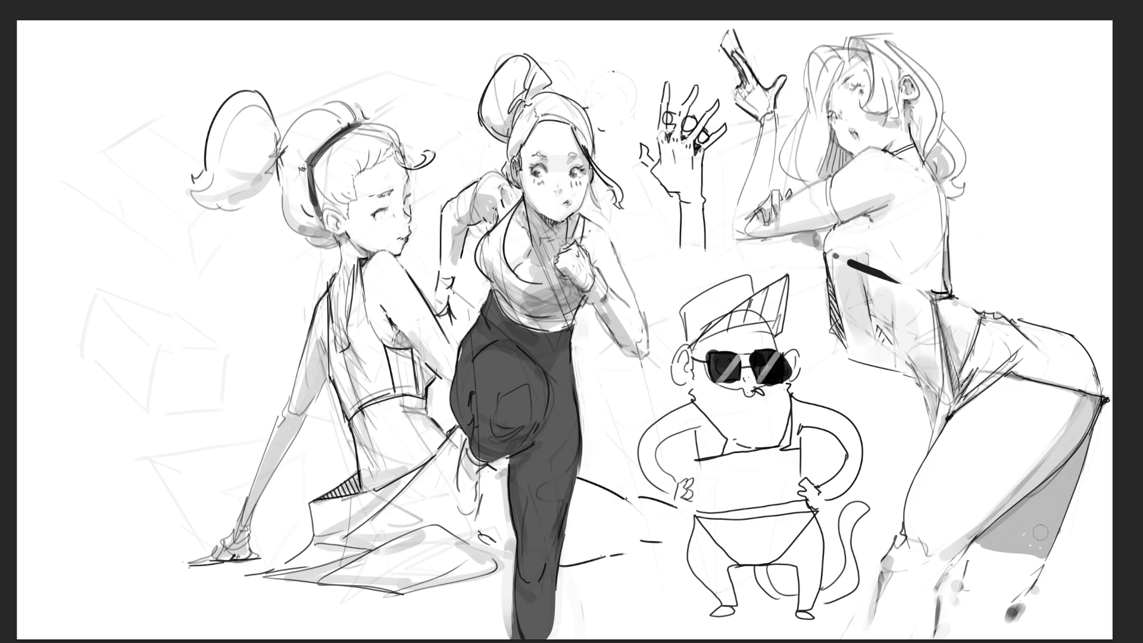
{"action": "mouse_move", "coordinate": [1010, 571]}
{"action": "left_mouse_down"}
{"action": "mouse_move", "coordinate": [989, 547]}
{"action": "mouse_move", "coordinate": [1035, 551]}
{"action": "mouse_move", "coordinate": [1014, 553]}
{"action": "left_mouse_up"}
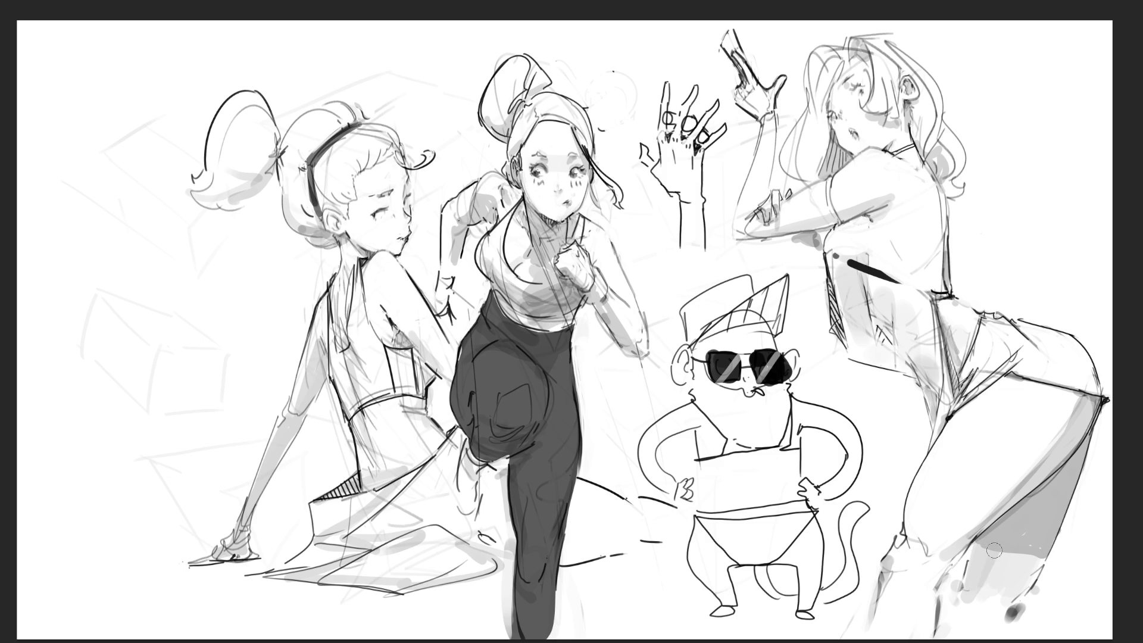
{"action": "mouse_move", "coordinate": [1013, 552]}
{"action": "left_mouse_down"}
{"action": "mouse_move", "coordinate": [1011, 578]}
{"action": "mouse_move", "coordinate": [976, 597]}
{"action": "mouse_move", "coordinate": [982, 549]}
{"action": "mouse_move", "coordinate": [1034, 558]}
{"action": "mouse_move", "coordinate": [1023, 551]}
{"action": "mouse_move", "coordinate": [1027, 579]}
{"action": "mouse_move", "coordinate": [986, 612]}
{"action": "mouse_move", "coordinate": [1008, 592]}
{"action": "left_mouse_up"}
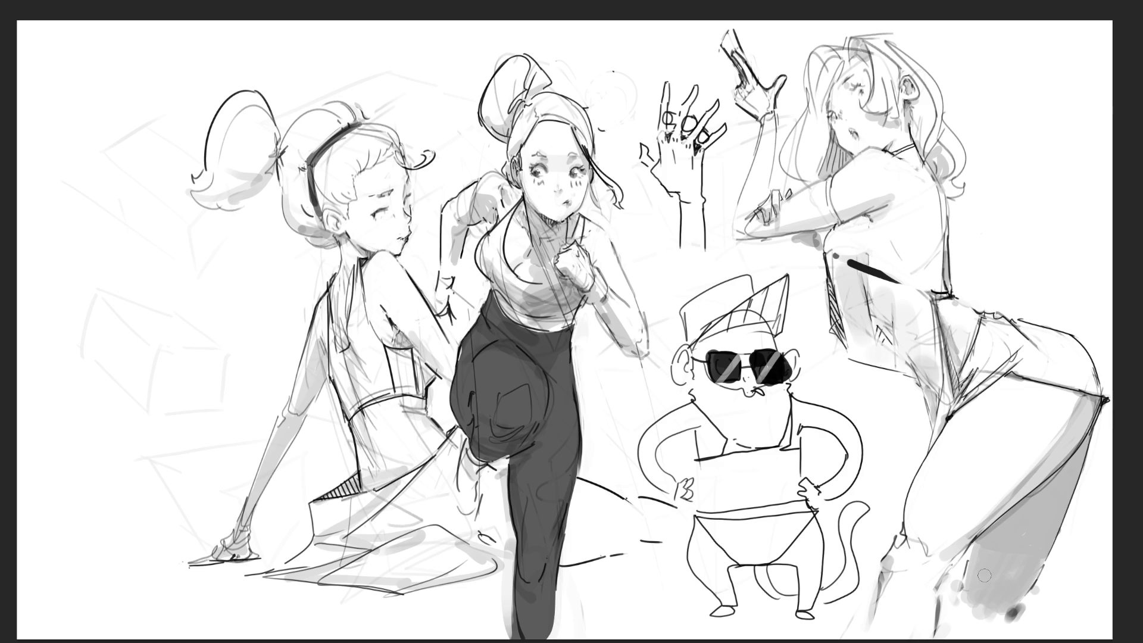
Brush grey shading and a dark stroke along the middle girl's arm.
{"action": "left_click_drag", "start_coordinate": [613, 240], "coordinate": [638, 296]}
{"action": "left_click_drag", "start_coordinate": [614, 238], "coordinate": [656, 341]}
Add a knee stroke and extend a thin outline down the leg.
{"action": "left_click_drag", "start_coordinate": [447, 432], "coordinate": [457, 423]}
{"action": "left_click_drag", "start_coordinate": [490, 464], "coordinate": [488, 537]}
{"action": "mouse_move", "coordinate": [486, 468]}
{"action": "left_mouse_down"}
{"action": "mouse_move", "coordinate": [496, 558]}
{"action": "mouse_move", "coordinate": [689, 538]}
{"action": "left_mouse_up"}
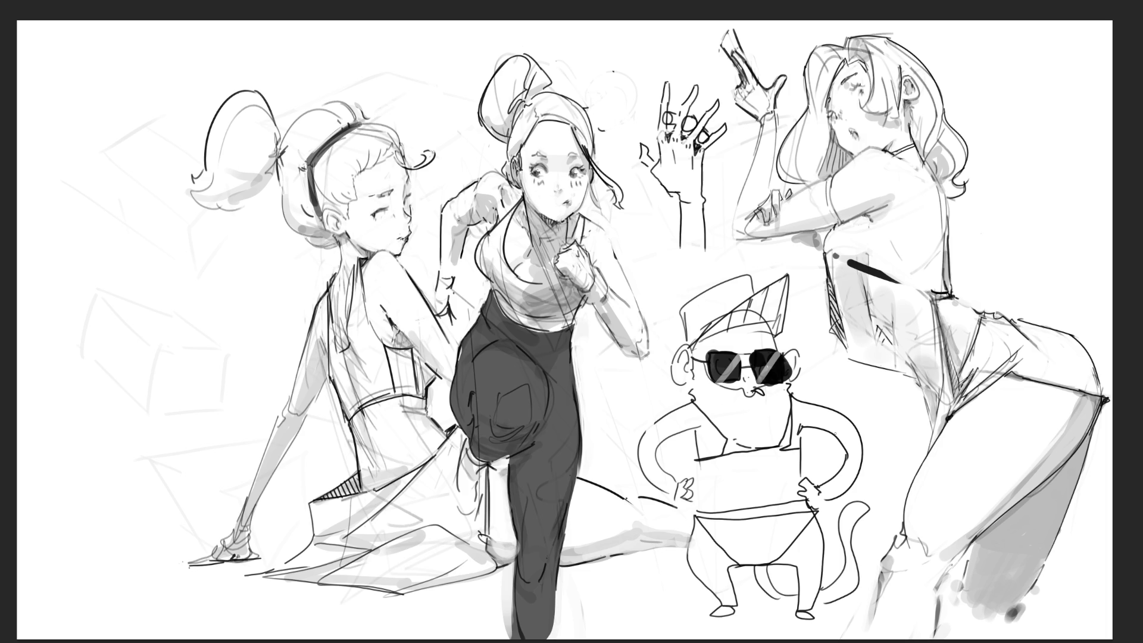
Fade the monkey sketch's lines to light grey with a large brush, then return to a fine tip.
{"action": "key", "text": "bracketright"}
{"action": "key", "text": "bracketright"}
{"action": "key", "text": "bracketright"}
{"action": "left_click_drag", "start_coordinate": [757, 294], "coordinate": [821, 493]}
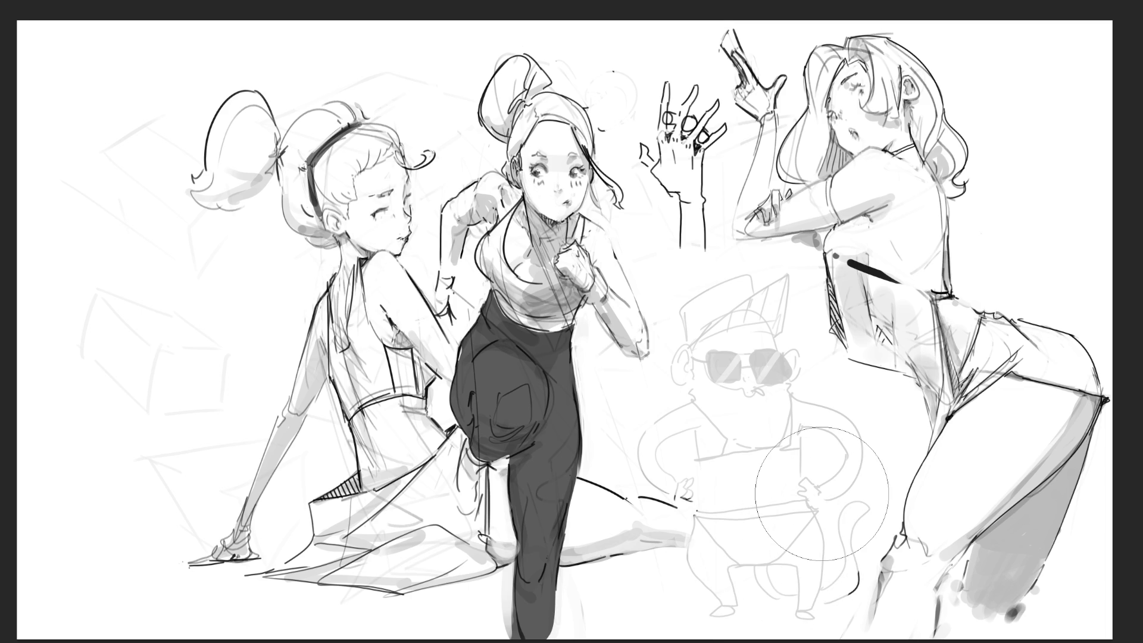
{"action": "key", "text": "bracketleft"}
{"action": "key", "text": "bracketleft"}
{"action": "key", "text": "bracketleft"}
Ink the monkey's cap brim lines and hatch the shadow underneath the brim.
{"action": "left_click_drag", "start_coordinate": [678, 330], "coordinate": [764, 261]}
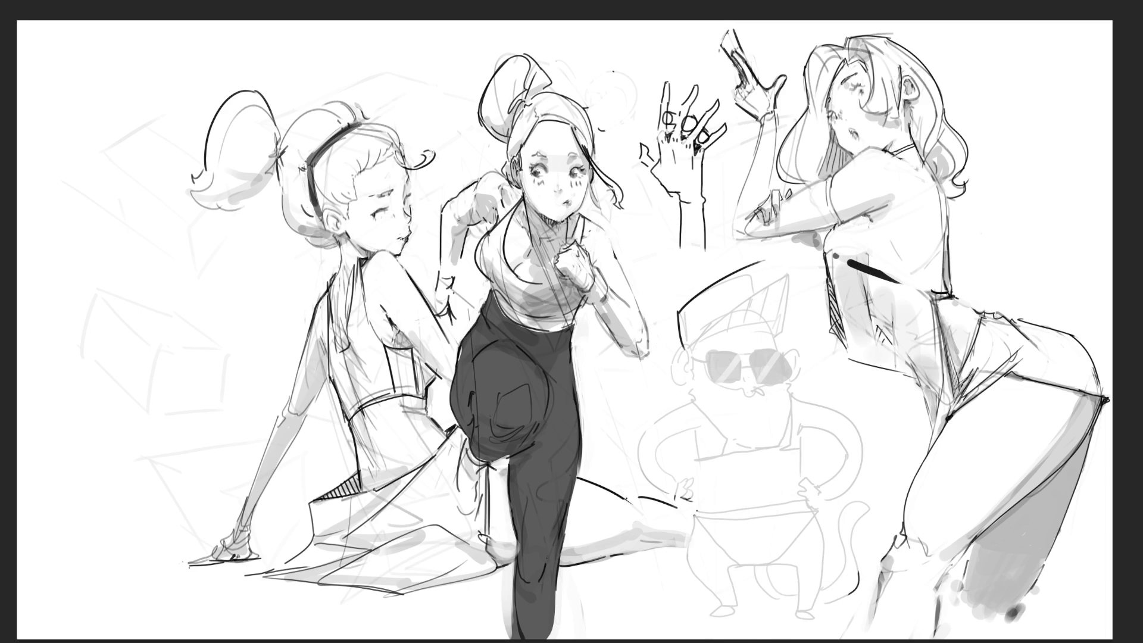
{"action": "key", "text": "ctrl+z"}
{"action": "mouse_move", "coordinate": [679, 314]}
{"action": "left_mouse_down"}
{"action": "mouse_move", "coordinate": [747, 275]}
{"action": "mouse_move", "coordinate": [763, 291]}
{"action": "left_mouse_up"}
{"action": "mouse_move", "coordinate": [689, 346]}
{"action": "left_mouse_down"}
{"action": "mouse_move", "coordinate": [773, 286]}
{"action": "mouse_move", "coordinate": [785, 332]}
{"action": "left_mouse_up"}
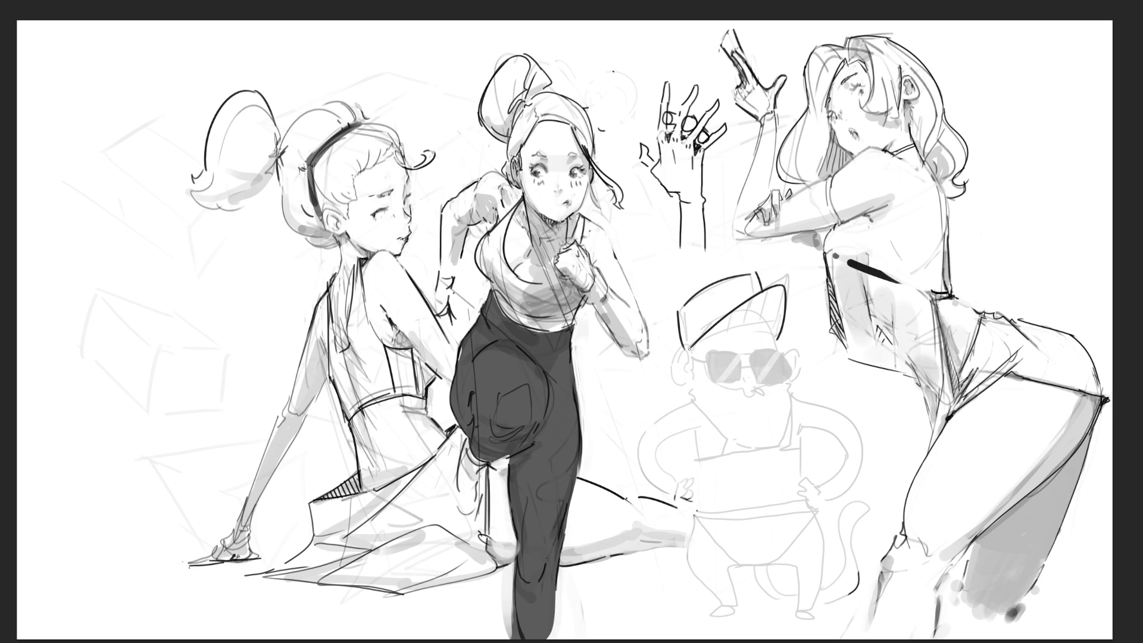
{"action": "mouse_move", "coordinate": [690, 347]}
{"action": "left_mouse_down"}
{"action": "mouse_move", "coordinate": [759, 314]}
{"action": "mouse_move", "coordinate": [736, 311]}
{"action": "mouse_move", "coordinate": [775, 286]}
{"action": "mouse_move", "coordinate": [775, 334]}
{"action": "left_mouse_up"}
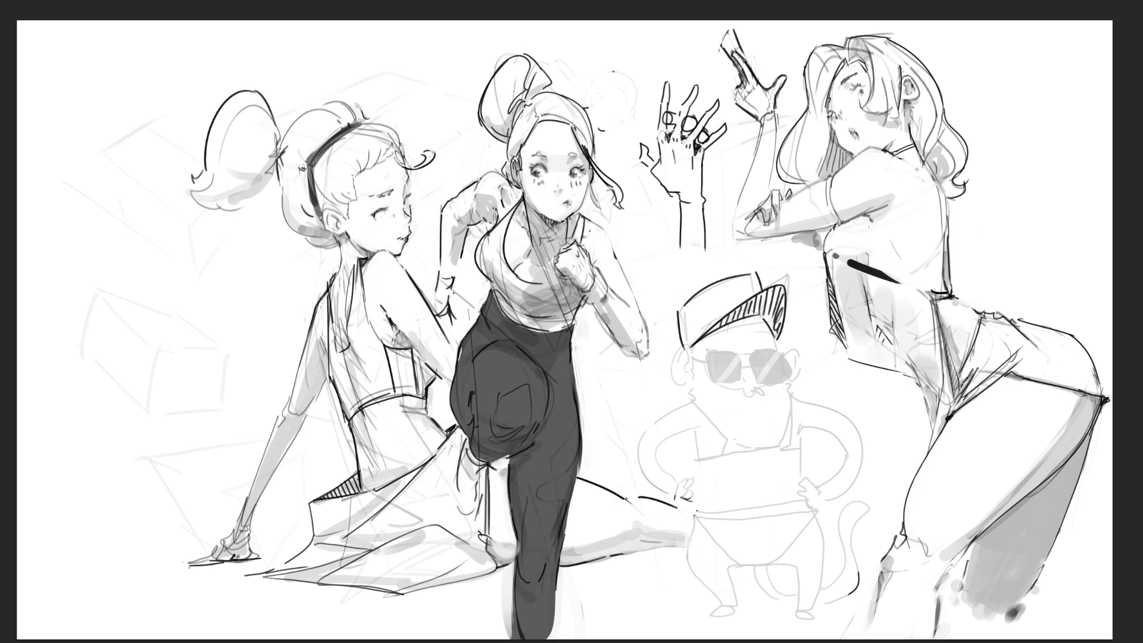
{"action": "left_click_drag", "start_coordinate": [693, 345], "coordinate": [777, 362]}
{"action": "mouse_move", "coordinate": [707, 336]}
{"action": "left_mouse_down"}
{"action": "mouse_move", "coordinate": [708, 355]}
{"action": "mouse_move", "coordinate": [720, 355]}
{"action": "left_mouse_up"}
{"action": "mouse_move", "coordinate": [733, 323]}
{"action": "left_mouse_down"}
{"action": "mouse_move", "coordinate": [733, 353]}
{"action": "mouse_move", "coordinate": [745, 351]}
{"action": "left_mouse_up"}
{"action": "left_click_drag", "start_coordinate": [758, 323], "coordinate": [759, 356]}
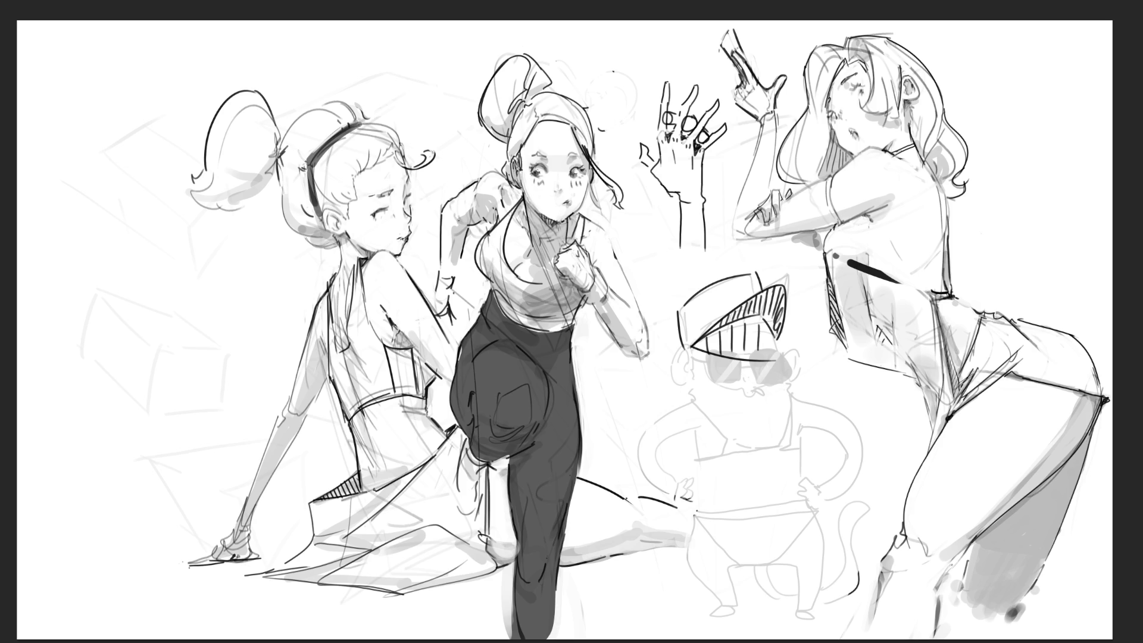
Draw the monkey's two ears, outline the sunglasses frames and add its small mouth.
{"action": "mouse_move", "coordinate": [687, 353]}
{"action": "left_mouse_down"}
{"action": "mouse_move", "coordinate": [675, 363]}
{"action": "mouse_move", "coordinate": [685, 377]}
{"action": "left_mouse_up"}
{"action": "left_click_drag", "start_coordinate": [782, 345], "coordinate": [787, 370]}
{"action": "left_click_drag", "start_coordinate": [782, 349], "coordinate": [788, 354]}
{"action": "mouse_move", "coordinate": [689, 364]}
{"action": "left_mouse_down"}
{"action": "mouse_move", "coordinate": [701, 358]}
{"action": "mouse_move", "coordinate": [707, 383]}
{"action": "left_mouse_up"}
{"action": "left_click_drag", "start_coordinate": [700, 357], "coordinate": [743, 349]}
{"action": "mouse_move", "coordinate": [705, 384]}
{"action": "left_mouse_down"}
{"action": "mouse_move", "coordinate": [745, 362]}
{"action": "mouse_move", "coordinate": [756, 377]}
{"action": "left_mouse_up"}
{"action": "mouse_move", "coordinate": [749, 350]}
{"action": "left_mouse_down"}
{"action": "mouse_move", "coordinate": [779, 344]}
{"action": "mouse_move", "coordinate": [785, 378]}
{"action": "left_mouse_up"}
{"action": "left_click_drag", "start_coordinate": [782, 378], "coordinate": [759, 383]}
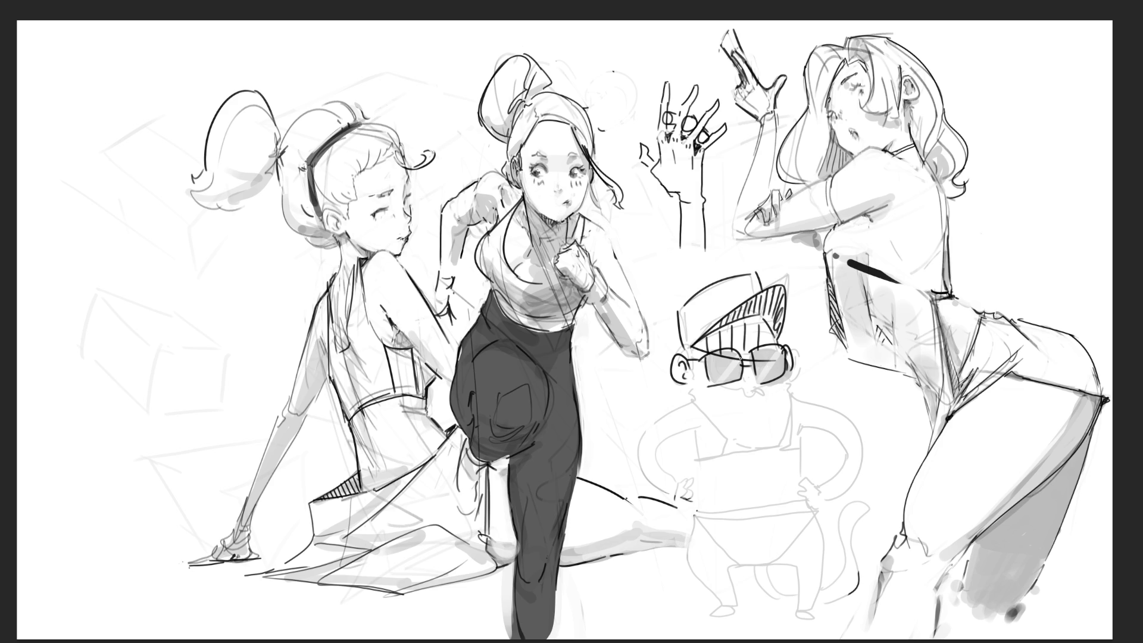
{"action": "mouse_move", "coordinate": [751, 389]}
{"action": "left_mouse_down"}
{"action": "mouse_move", "coordinate": [760, 402]}
{"action": "mouse_move", "coordinate": [745, 393]}
{"action": "mouse_move", "coordinate": [783, 392]}
{"action": "left_mouse_up"}
Ink the monkey's cheek marks, both arms, left hand, inner arm lines and waistband.
{"action": "mouse_move", "coordinate": [687, 382]}
{"action": "left_mouse_down"}
{"action": "mouse_move", "coordinate": [693, 402]}
{"action": "mouse_move", "coordinate": [672, 489]}
{"action": "left_mouse_up"}
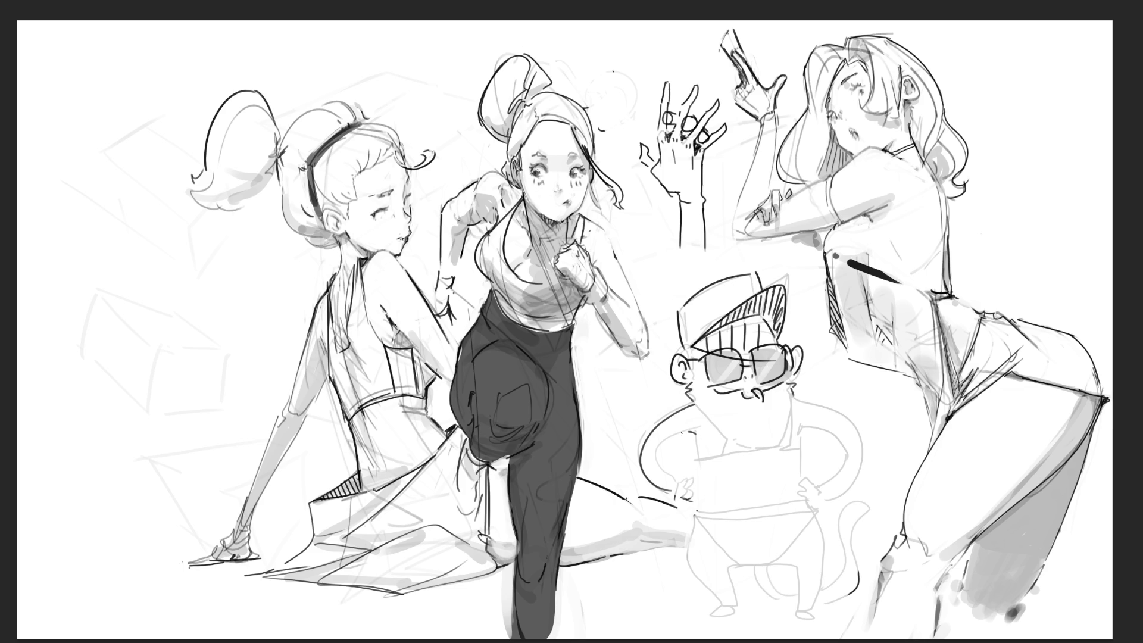
{"action": "left_click_drag", "start_coordinate": [692, 432], "coordinate": [678, 480]}
{"action": "left_click_drag", "start_coordinate": [795, 431], "coordinate": [822, 478]}
{"action": "left_click_drag", "start_coordinate": [797, 404], "coordinate": [830, 476]}
{"action": "key", "text": "ctrl+z"}
{"action": "mouse_move", "coordinate": [797, 406]}
{"action": "left_mouse_down"}
{"action": "mouse_move", "coordinate": [812, 489]}
{"action": "mouse_move", "coordinate": [800, 485]}
{"action": "mouse_move", "coordinate": [793, 502]}
{"action": "left_mouse_up"}
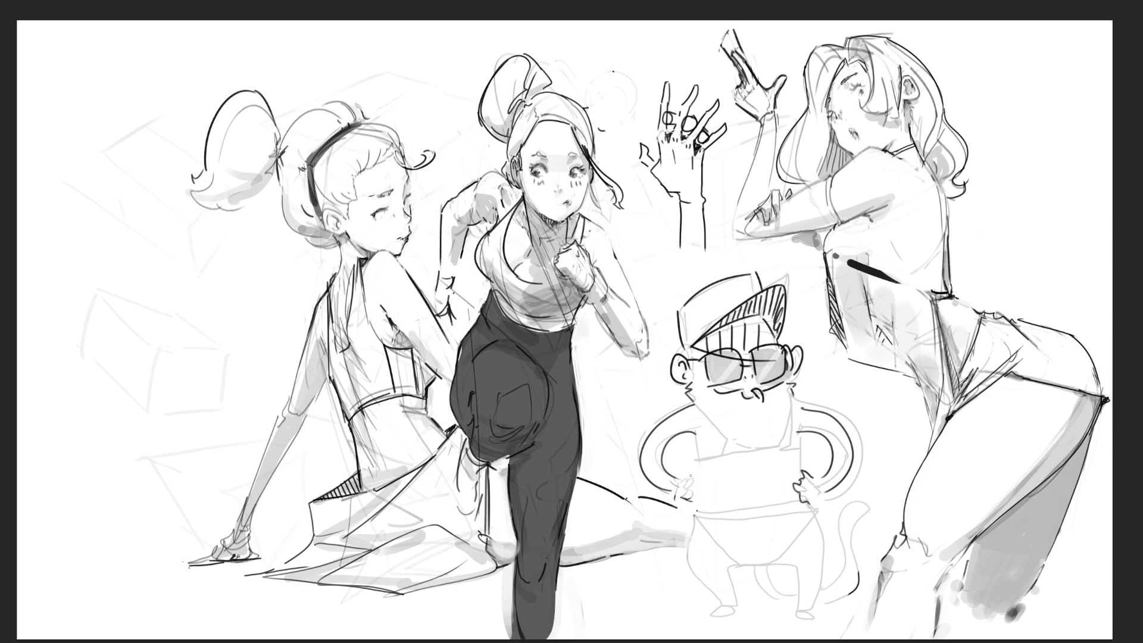
{"action": "left_click_drag", "start_coordinate": [691, 476], "coordinate": [697, 505]}
{"action": "left_click_drag", "start_coordinate": [695, 437], "coordinate": [704, 476]}
{"action": "left_click_drag", "start_coordinate": [798, 431], "coordinate": [803, 468]}
{"action": "left_click_drag", "start_coordinate": [698, 519], "coordinate": [804, 509]}
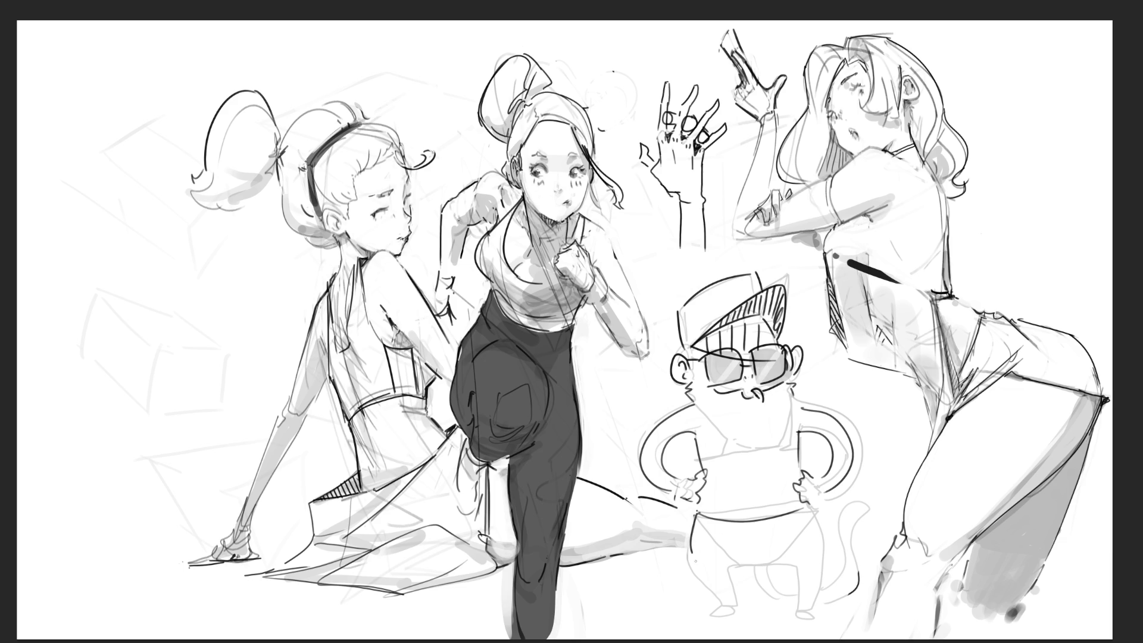
Ink the monkey's legs, feet and crotch line, redoing the left leg stroke.
{"action": "left_click_drag", "start_coordinate": [696, 517], "coordinate": [723, 602]}
{"action": "key", "text": "ctrl+z"}
{"action": "key", "text": "ctrl+z"}
{"action": "mouse_move", "coordinate": [695, 517]}
{"action": "left_mouse_down"}
{"action": "mouse_move", "coordinate": [721, 599]}
{"action": "mouse_move", "coordinate": [742, 605]}
{"action": "left_mouse_up"}
{"action": "mouse_move", "coordinate": [734, 564]}
{"action": "left_mouse_down"}
{"action": "mouse_move", "coordinate": [798, 562]}
{"action": "mouse_move", "coordinate": [800, 612]}
{"action": "left_mouse_up"}
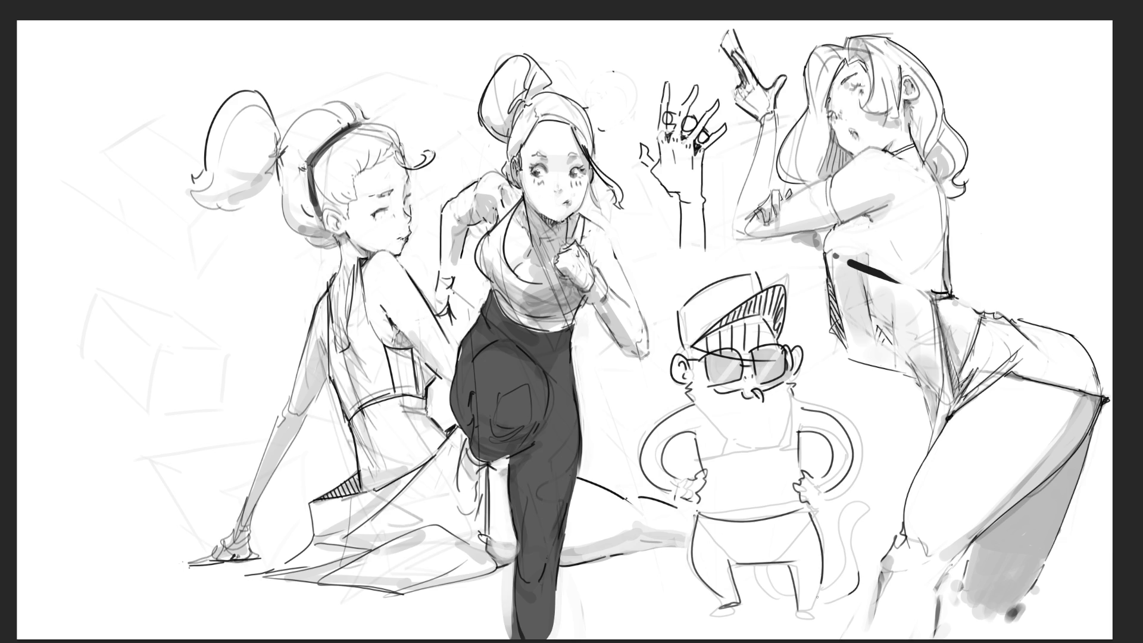
{"action": "mouse_move", "coordinate": [814, 511]}
{"action": "left_mouse_down"}
{"action": "mouse_move", "coordinate": [821, 616]}
{"action": "mouse_move", "coordinate": [793, 617]}
{"action": "left_mouse_up"}
{"action": "mouse_move", "coordinate": [783, 563]}
{"action": "left_mouse_down"}
{"action": "mouse_move", "coordinate": [747, 601]}
{"action": "mouse_move", "coordinate": [791, 600]}
{"action": "mouse_move", "coordinate": [864, 494]}
{"action": "mouse_move", "coordinate": [830, 597]}
{"action": "left_mouse_up"}
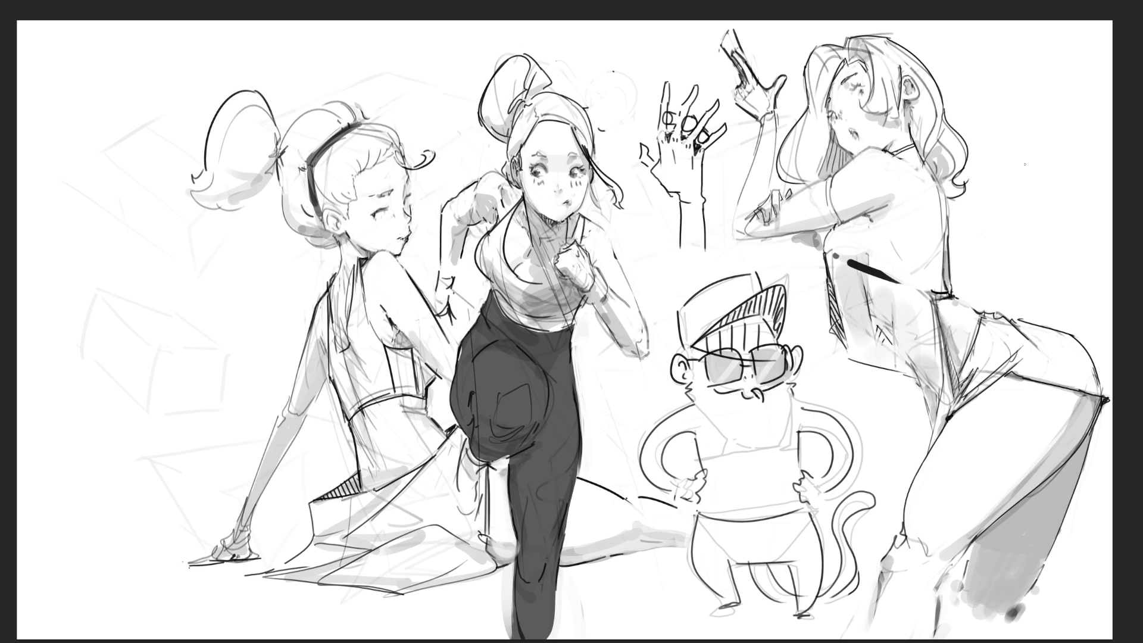
Mirror the whole sketch page horizontally and start transforming it to shift left.
{"action": "key", "text": "m"}
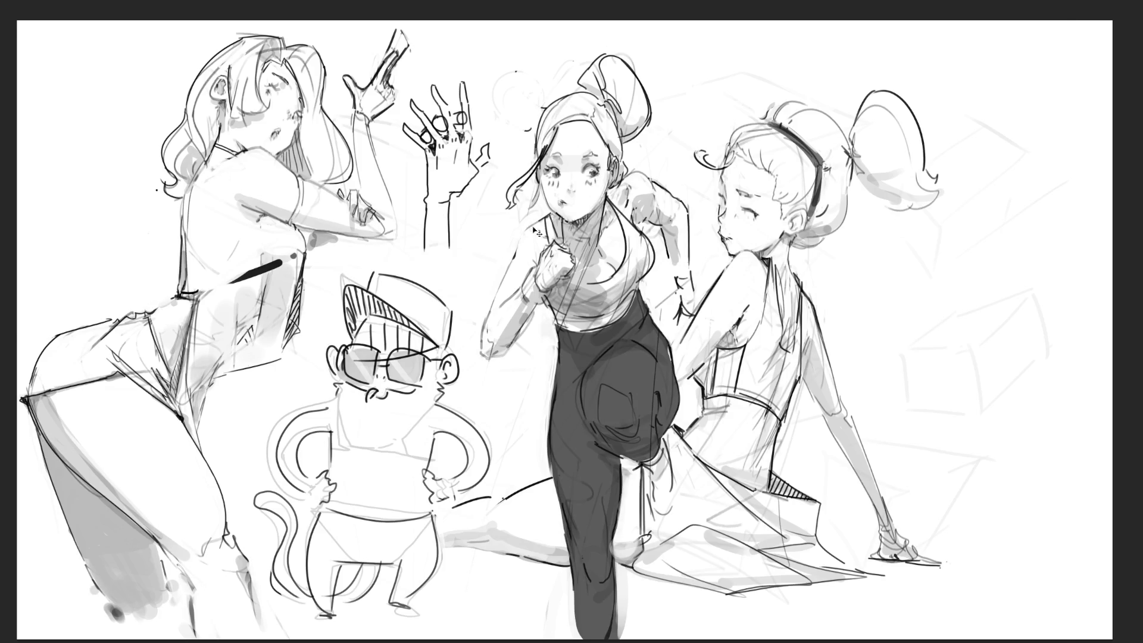
{"action": "key", "text": "ctrl+t"}
Commit the sketch page's slight leftward shift, then marquee the central girl and deselect.
{"action": "left_click_drag", "start_coordinate": [539, 37], "coordinate": [529, 35]}
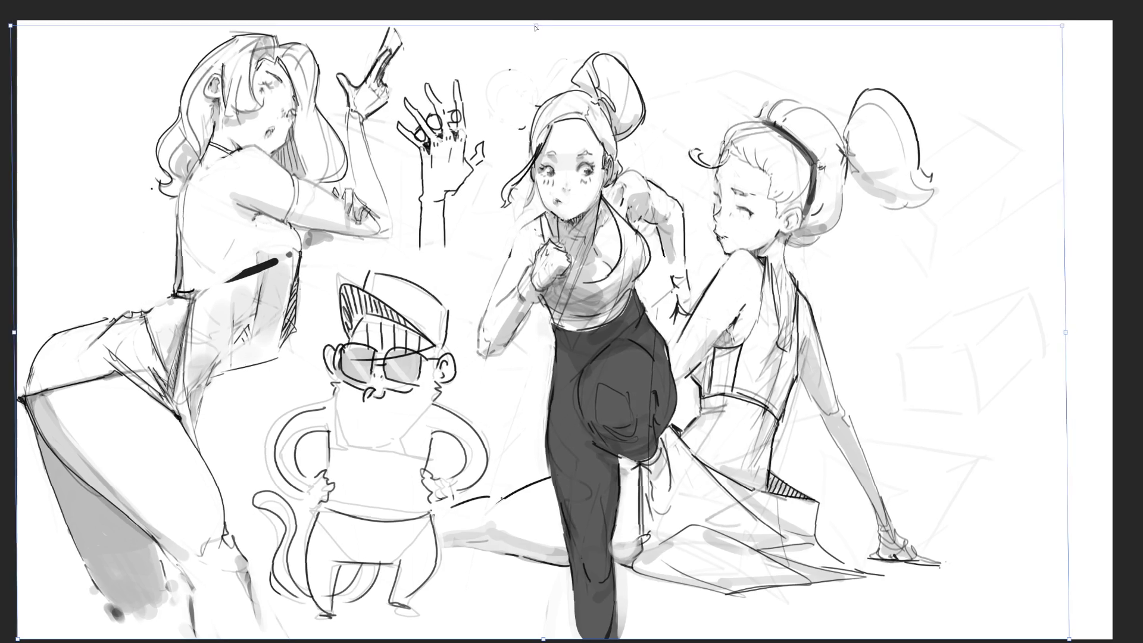
{"action": "key", "text": "Return"}
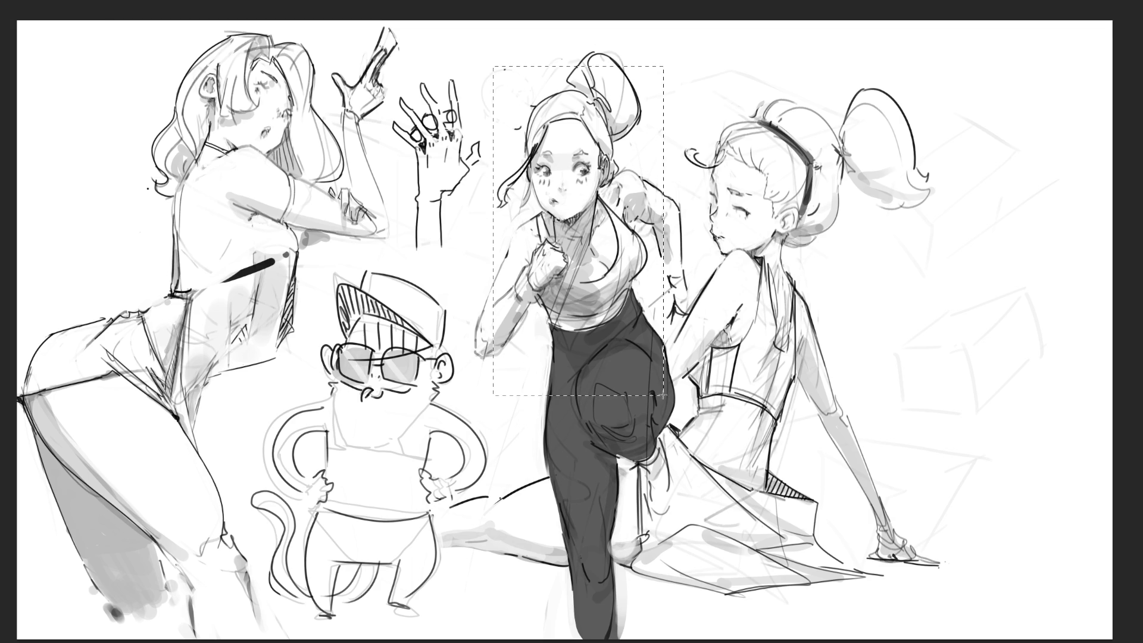
{"action": "left_click_drag", "start_coordinate": [552, 135], "coordinate": [686, 332]}
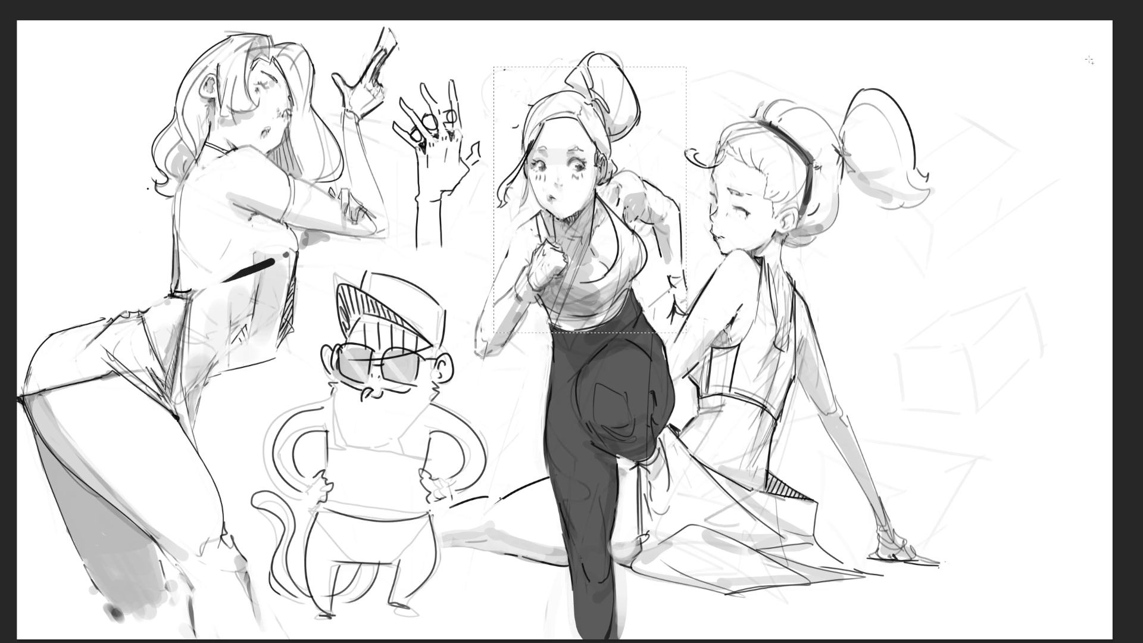
{"action": "key", "text": "ctrl+d"}
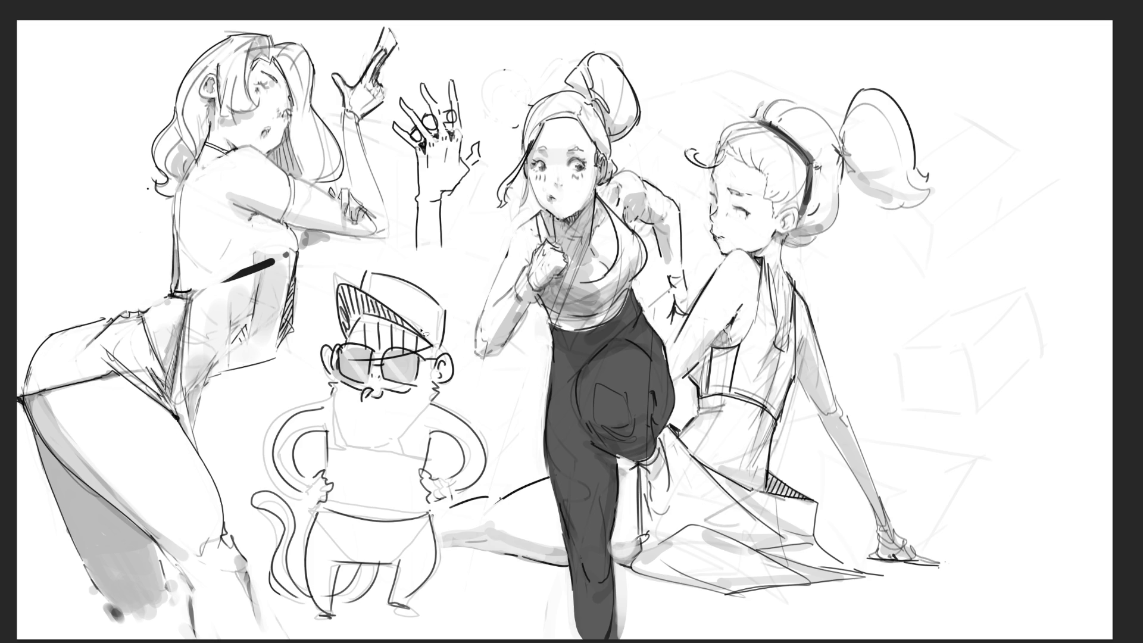
Lasso the cap-wearing monkey and skew its top leftward while shrinking it down-right.
{"action": "left_click_drag", "start_coordinate": [466, 365], "coordinate": [297, 390]}
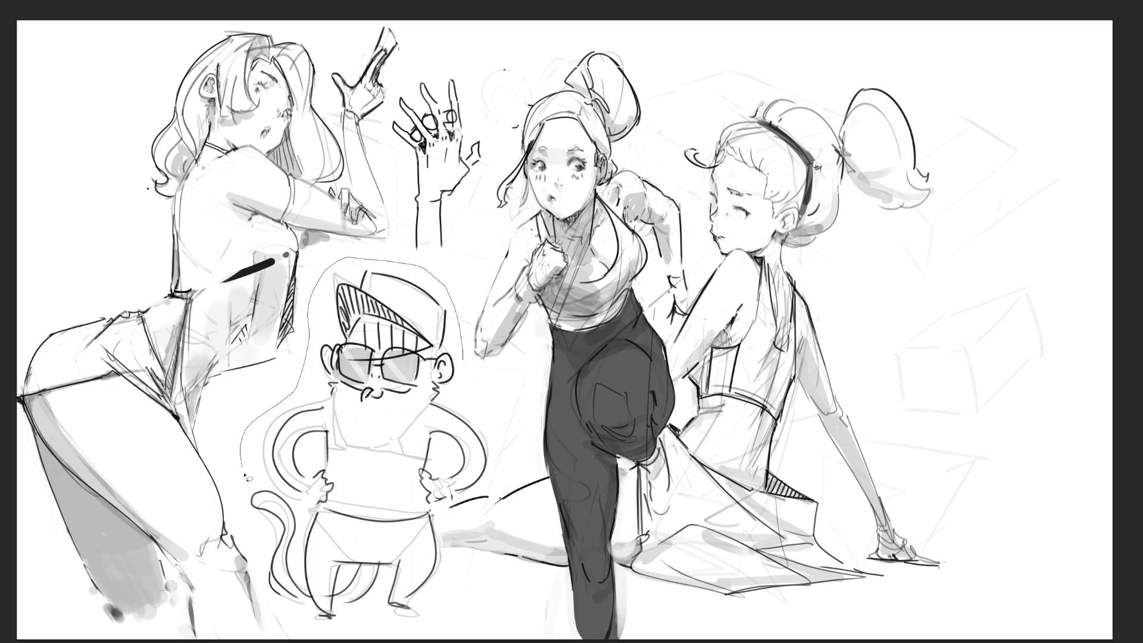
{"action": "mouse_move", "coordinate": [298, 391]}
{"action": "left_mouse_down"}
{"action": "mouse_move", "coordinate": [446, 568]}
{"action": "mouse_move", "coordinate": [466, 366]}
{"action": "left_mouse_up"}
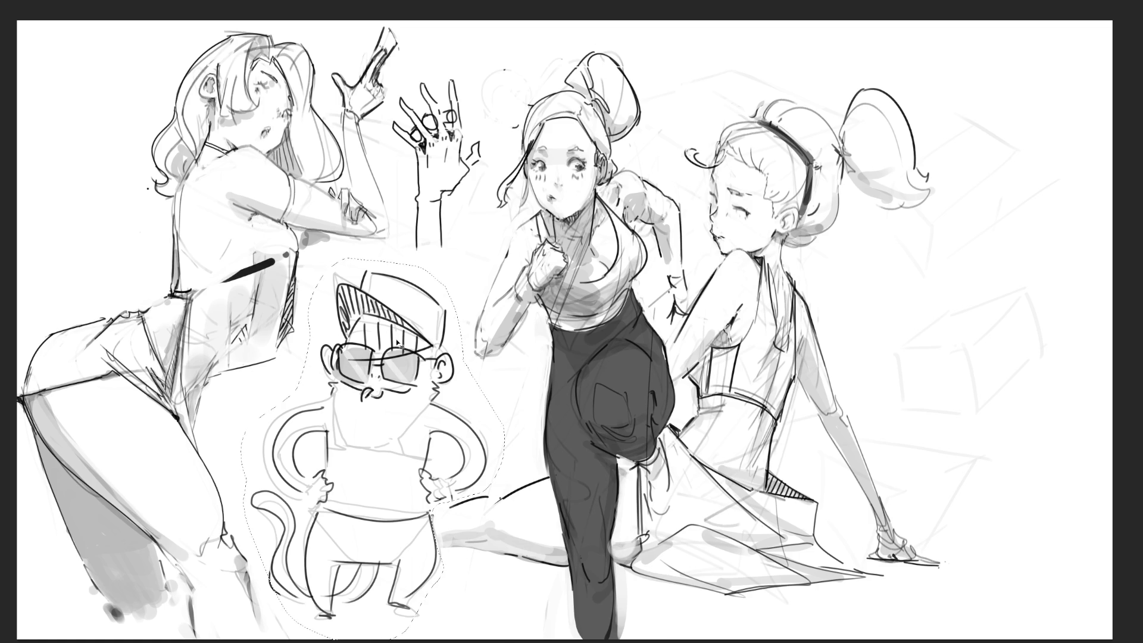
{"action": "key", "text": "ctrl+t"}
{"action": "left_click_drag", "start_coordinate": [366, 261], "coordinate": [319, 270]}
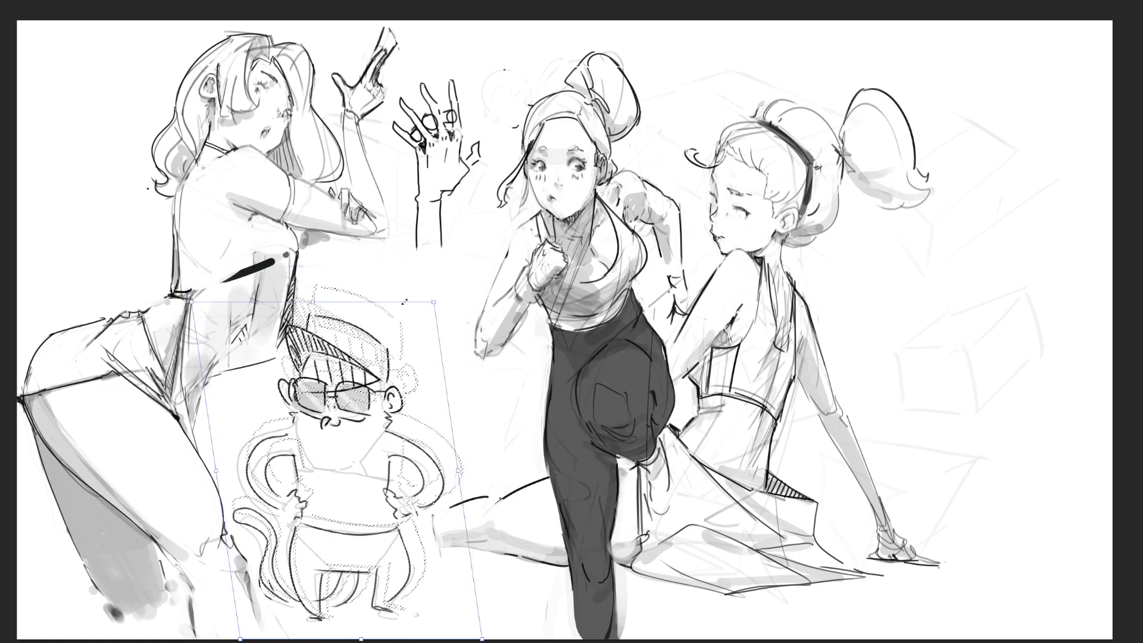
{"action": "left_click_drag", "start_coordinate": [349, 446], "coordinate": [384, 456]}
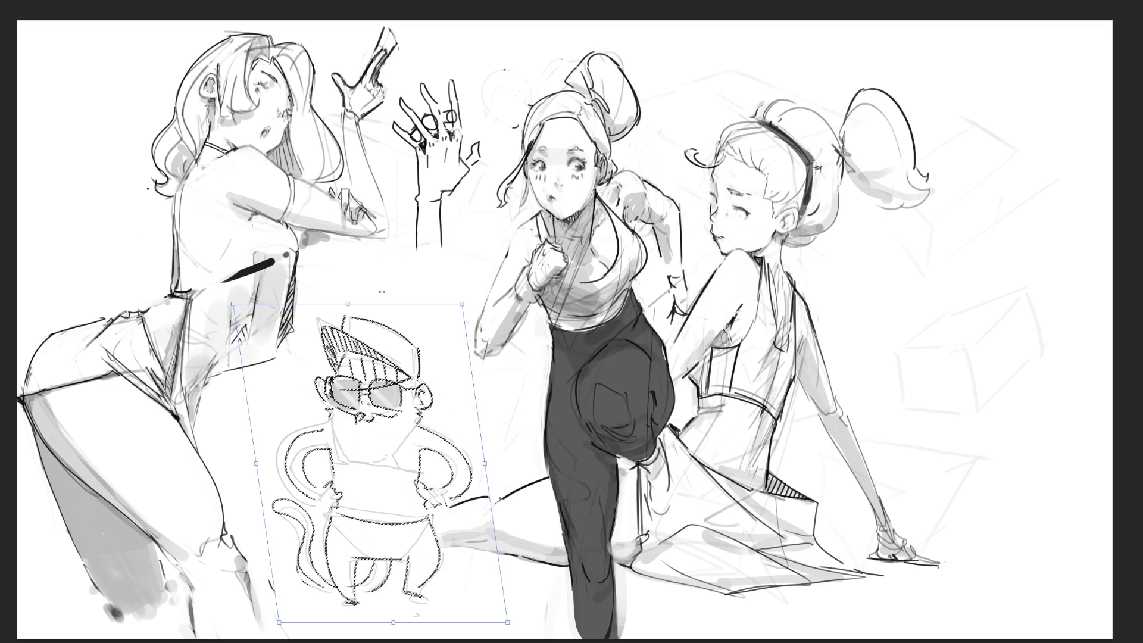
Widen and stretch the monkey upright, nudge it into place, commit and deselect.
{"action": "left_click_drag", "start_coordinate": [232, 305], "coordinate": [223, 314]}
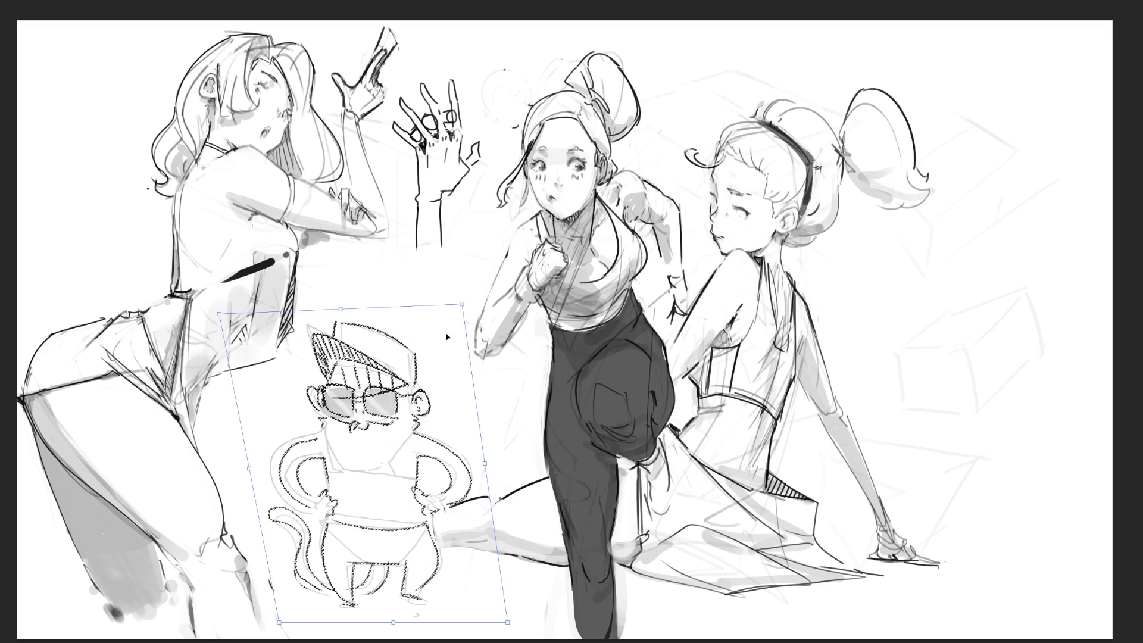
{"action": "left_click_drag", "start_coordinate": [461, 304], "coordinate": [465, 284]}
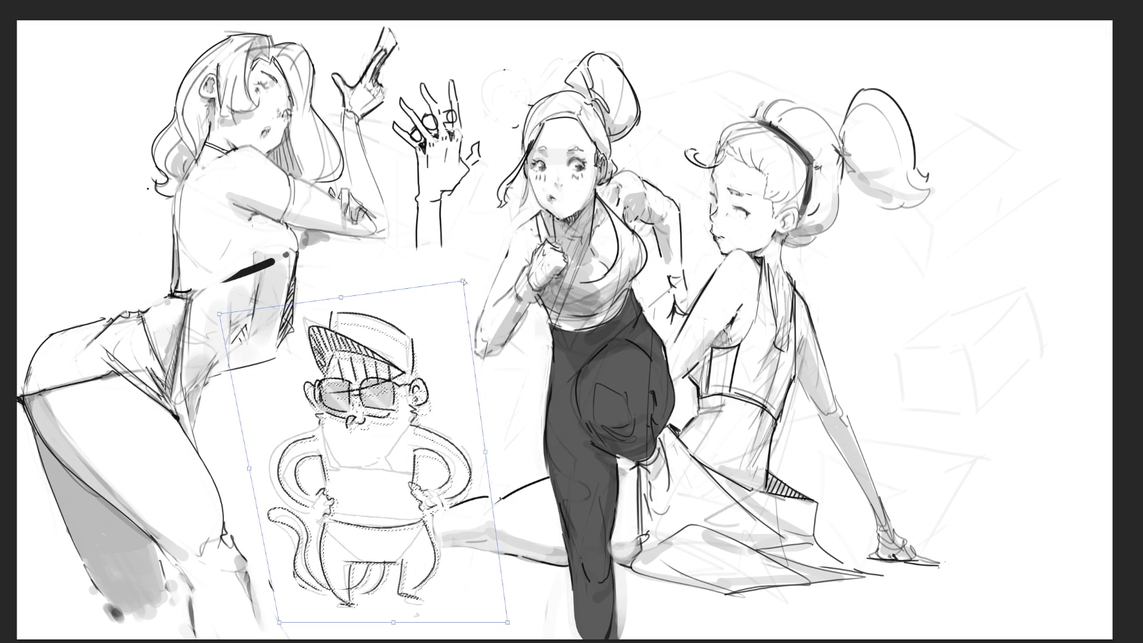
{"action": "left_click_drag", "start_coordinate": [375, 447], "coordinate": [381, 440]}
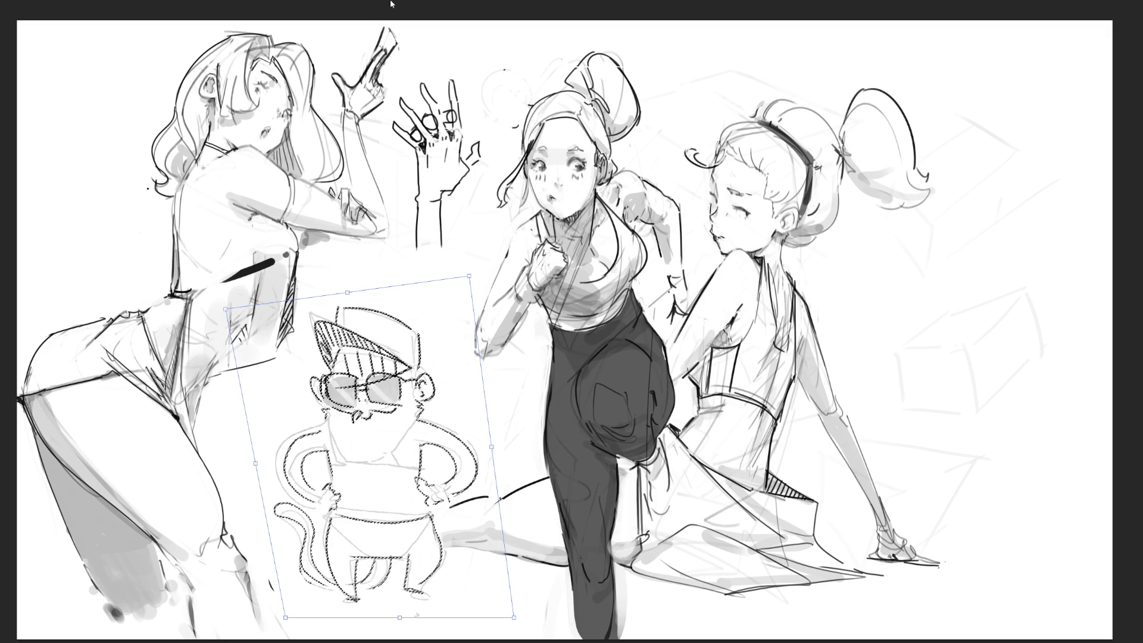
{"action": "key", "text": "Return"}
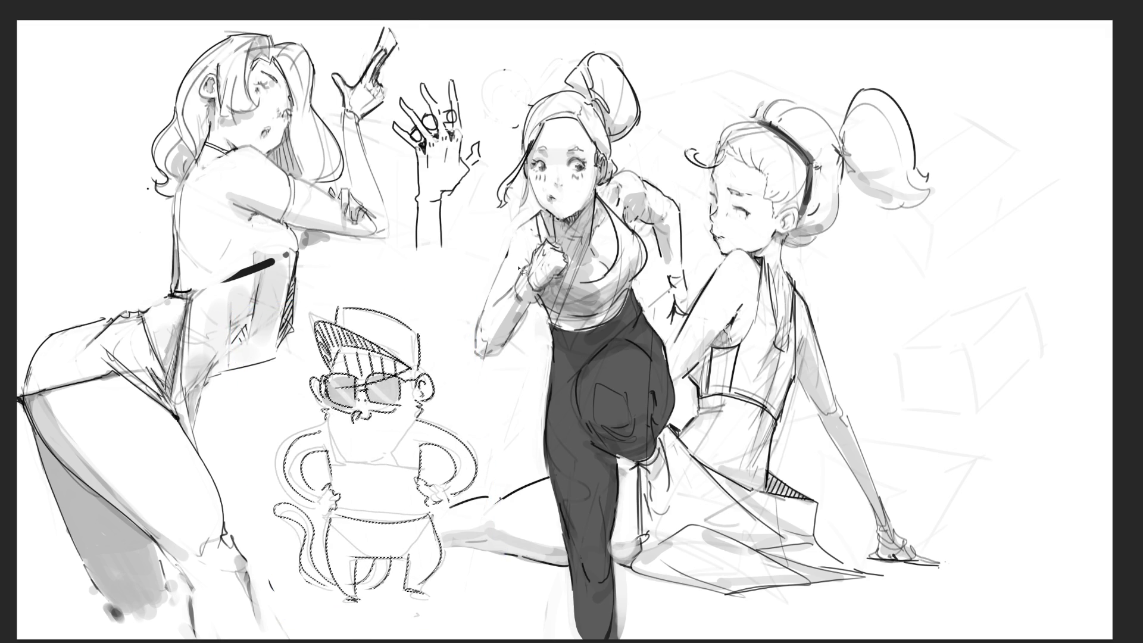
{"action": "key", "text": "ctrl+d"}
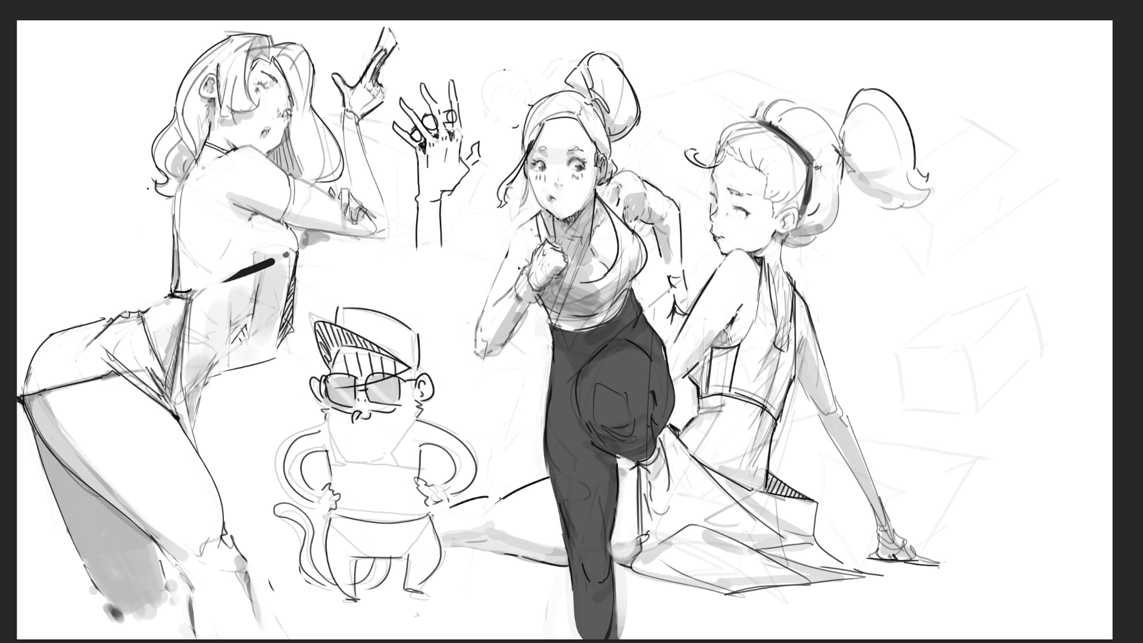
Paint dark shoulder straps and a thick black chest bag band with a loop on the monkey.
{"action": "left_click_drag", "start_coordinate": [328, 427], "coordinate": [347, 456]}
{"action": "mouse_move", "coordinate": [418, 419]}
{"action": "left_mouse_down"}
{"action": "mouse_move", "coordinate": [395, 456]}
{"action": "mouse_move", "coordinate": [420, 464]}
{"action": "left_mouse_up"}
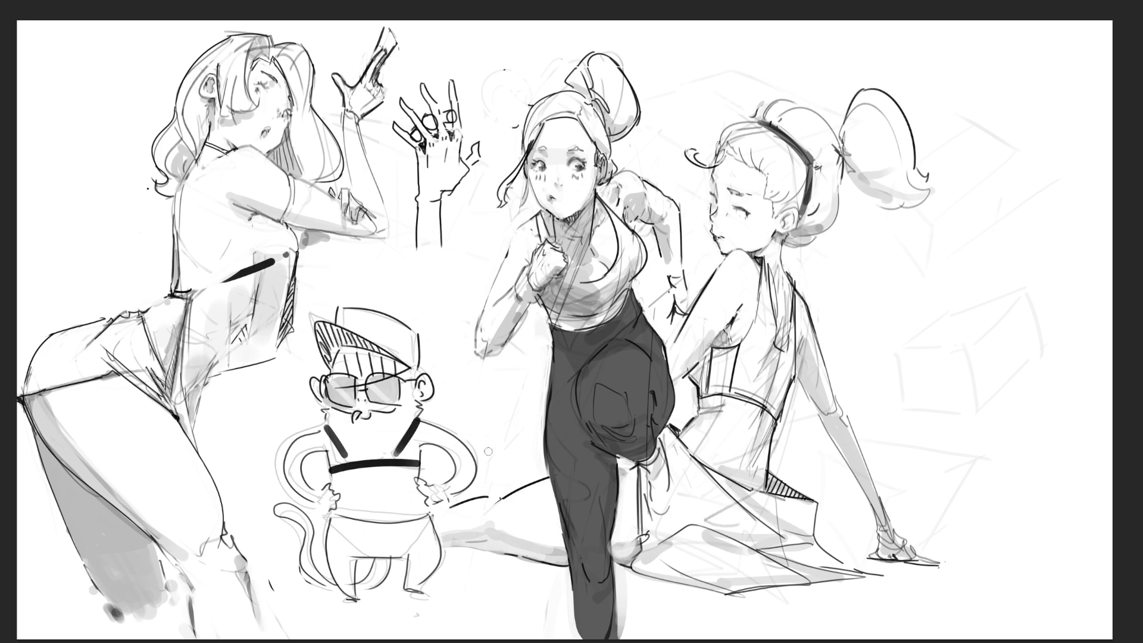
{"action": "left_click_drag", "start_coordinate": [336, 457], "coordinate": [420, 453]}
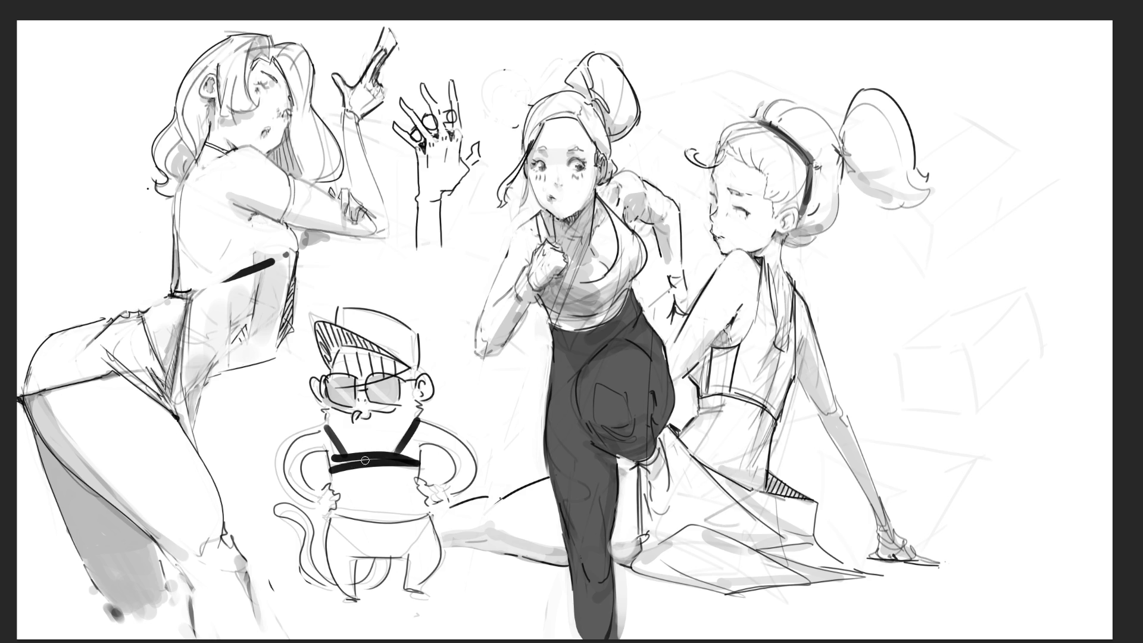
{"action": "mouse_move", "coordinate": [334, 464]}
{"action": "left_mouse_down"}
{"action": "mouse_move", "coordinate": [344, 463]}
{"action": "mouse_move", "coordinate": [368, 502]}
{"action": "mouse_move", "coordinate": [391, 464]}
{"action": "mouse_move", "coordinate": [384, 500]}
{"action": "mouse_move", "coordinate": [347, 464]}
{"action": "mouse_move", "coordinate": [376, 492]}
{"action": "mouse_move", "coordinate": [388, 459]}
{"action": "mouse_move", "coordinate": [402, 495]}
{"action": "mouse_move", "coordinate": [409, 457]}
{"action": "left_mouse_up"}
{"action": "left_click_drag", "start_coordinate": [327, 427], "coordinate": [344, 460]}
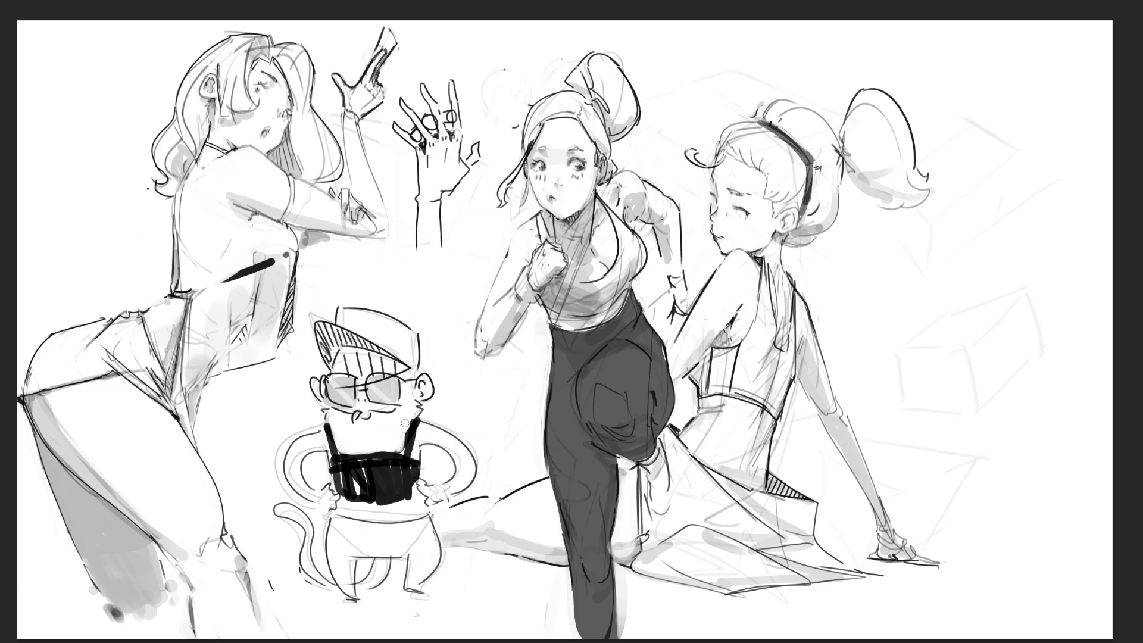
{"action": "left_click_drag", "start_coordinate": [407, 422], "coordinate": [413, 497]}
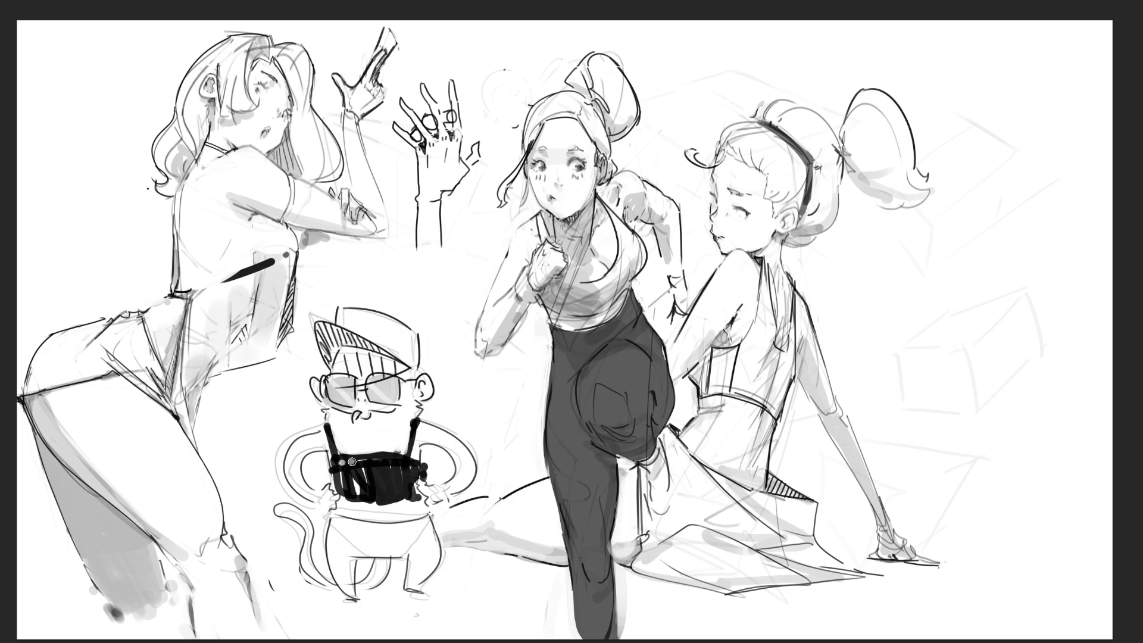
Add light grey stripes and a dark bottom band on the bag, and fill the sunglasses lens black.
{"action": "mouse_move", "coordinate": [345, 459]}
{"action": "left_mouse_down"}
{"action": "mouse_move", "coordinate": [348, 493]}
{"action": "mouse_move", "coordinate": [359, 495]}
{"action": "left_mouse_up"}
{"action": "left_click_drag", "start_coordinate": [368, 459], "coordinate": [379, 497]}
{"action": "mouse_move", "coordinate": [386, 459]}
{"action": "left_mouse_down"}
{"action": "mouse_move", "coordinate": [391, 497]}
{"action": "mouse_move", "coordinate": [410, 486]}
{"action": "left_mouse_up"}
{"action": "mouse_move", "coordinate": [344, 497]}
{"action": "left_mouse_down"}
{"action": "mouse_move", "coordinate": [427, 498]}
{"action": "mouse_move", "coordinate": [411, 502]}
{"action": "left_mouse_up"}
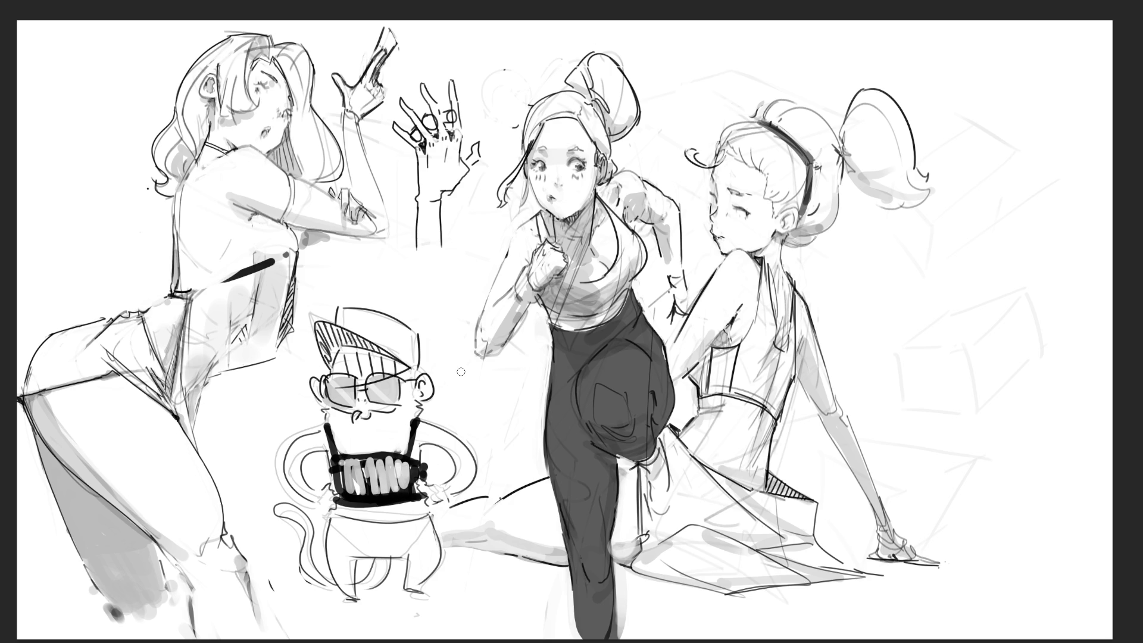
{"action": "mouse_move", "coordinate": [326, 382]}
{"action": "left_mouse_down"}
{"action": "mouse_move", "coordinate": [349, 404]}
{"action": "mouse_move", "coordinate": [338, 389]}
{"action": "mouse_move", "coordinate": [353, 383]}
{"action": "mouse_move", "coordinate": [331, 402]}
{"action": "mouse_move", "coordinate": [399, 404]}
{"action": "mouse_move", "coordinate": [382, 376]}
{"action": "mouse_move", "coordinate": [397, 397]}
{"action": "left_mouse_up"}
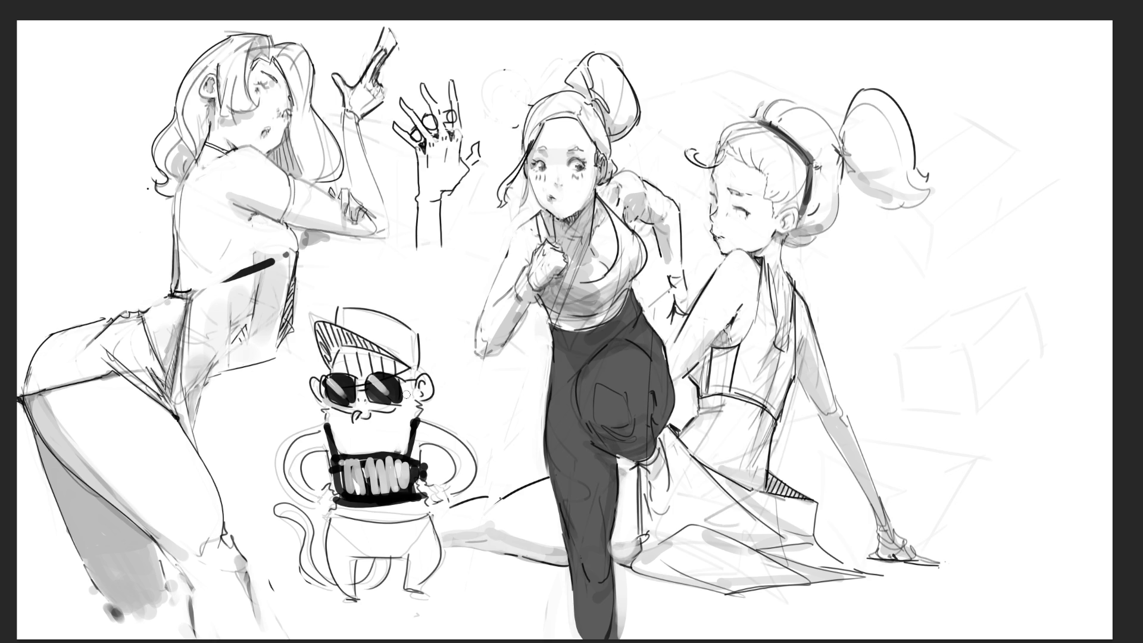
Flip the view horizontally back and forth to check the sketch, leaving it mirrored.
{"action": "key", "text": "m"}
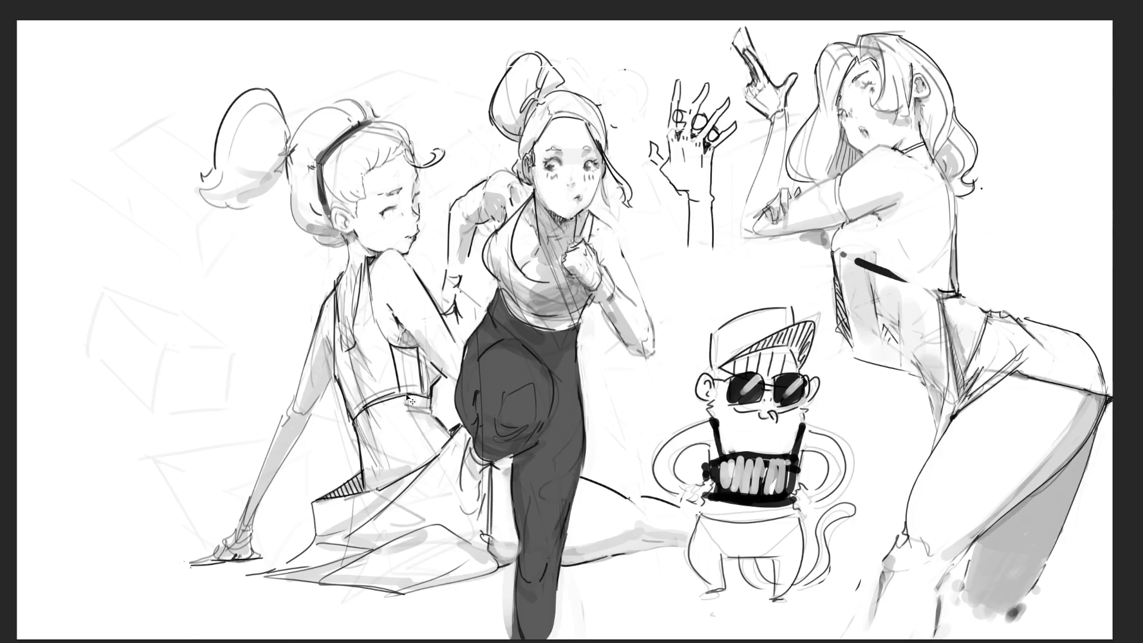
{"action": "key", "text": "m"}
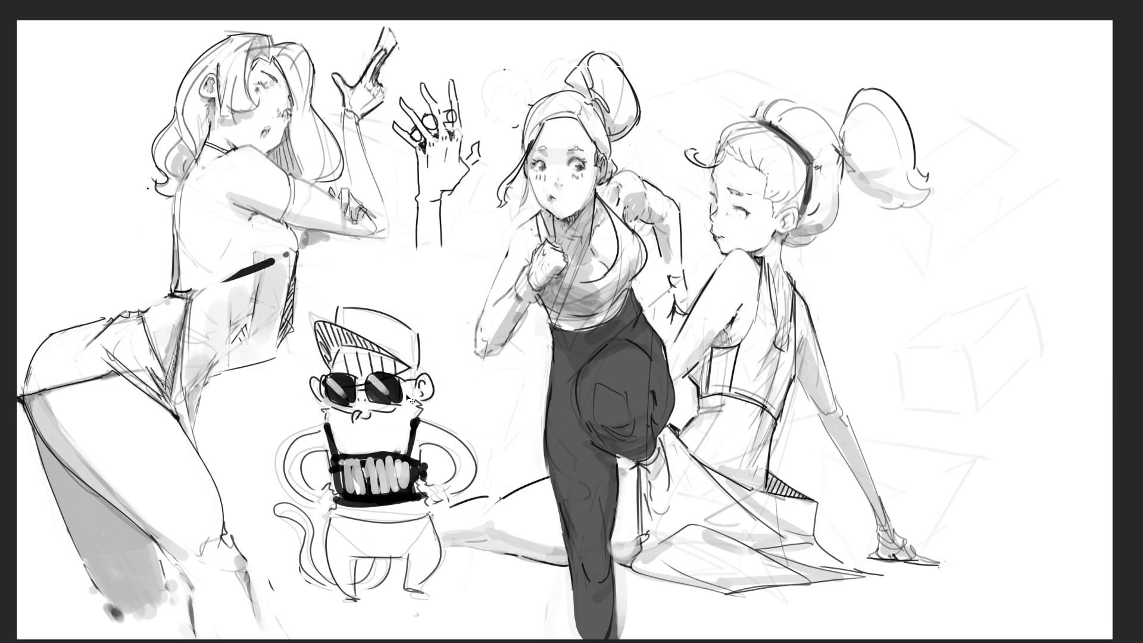
{"action": "key", "text": "m"}
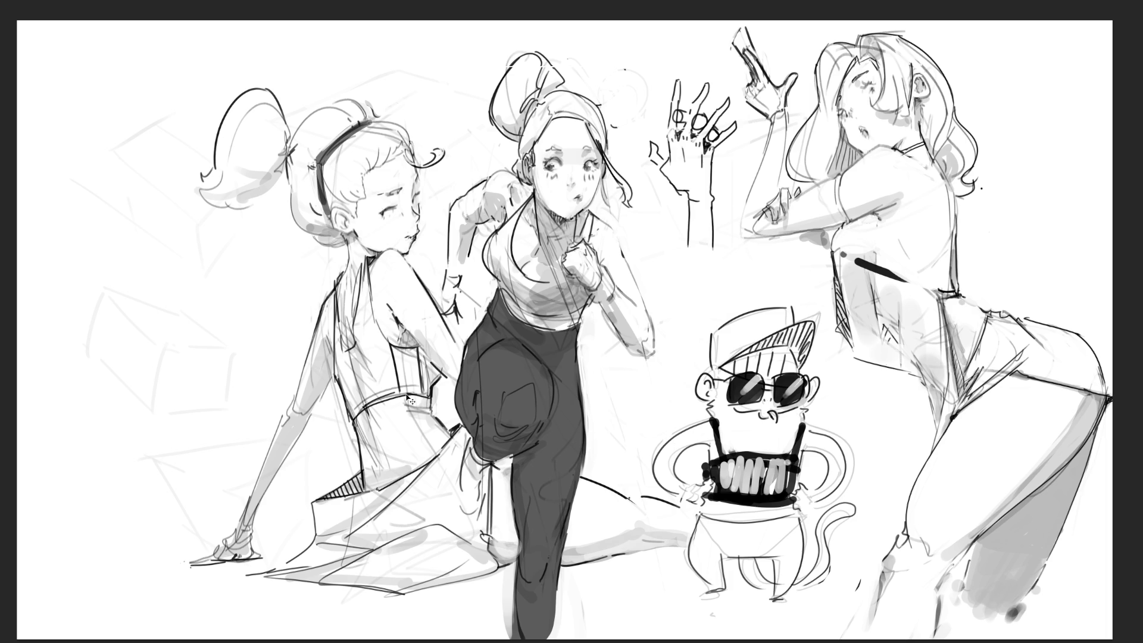
{"action": "key", "text": "m"}
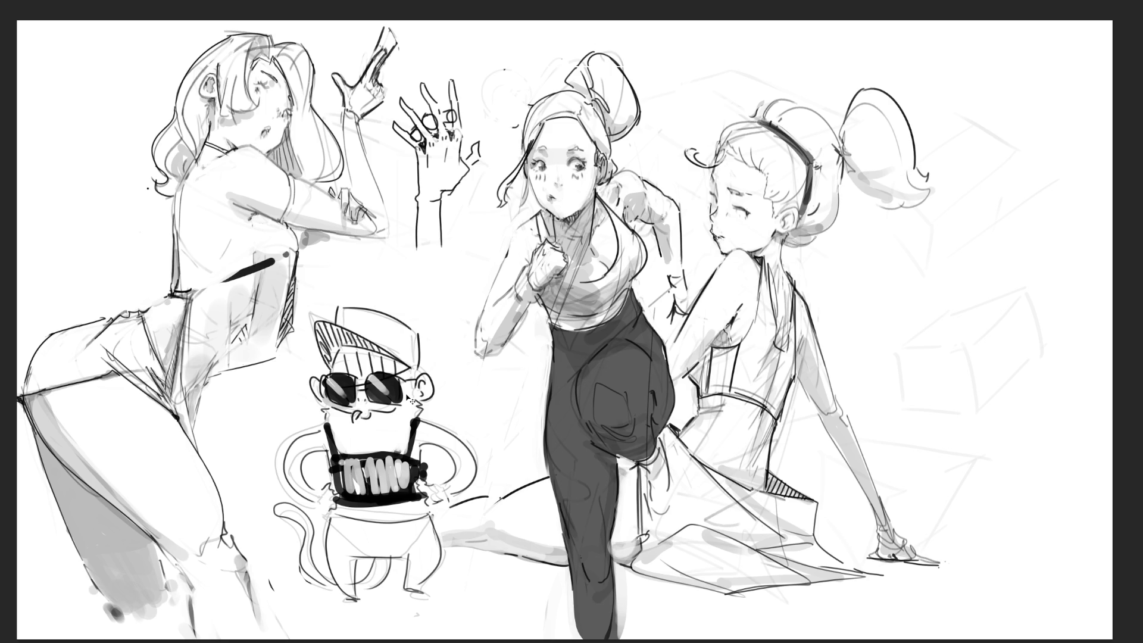
{"action": "key", "text": "m"}
{"action": "key", "text": "m"}
{"action": "key", "text": "m"}
{"action": "key", "text": "m"}
{"action": "key", "text": "m"}
{"action": "key", "text": "m"}
{"action": "key", "text": "m"}
{"action": "key", "text": "m"}
{"action": "key", "text": "m"}
{"action": "key", "text": "m"}
{"action": "key", "text": "m"}
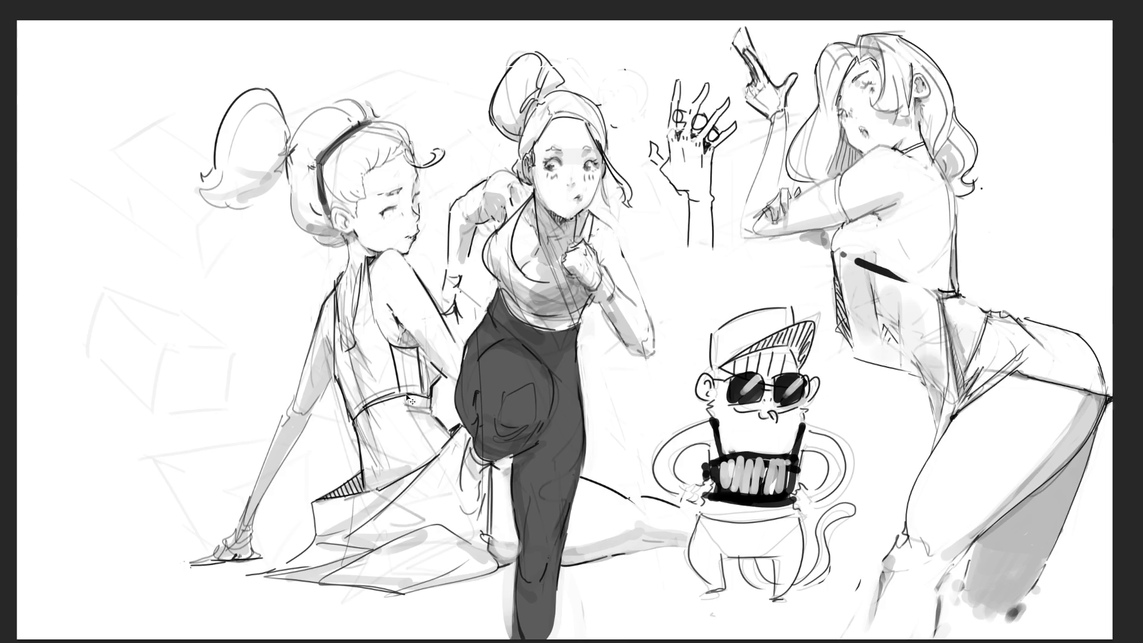
{"action": "key", "text": "m"}
{"action": "key", "text": "m"}
{"action": "key", "text": "m"}
{"action": "key", "text": "m"}
{"action": "key", "text": "m"}
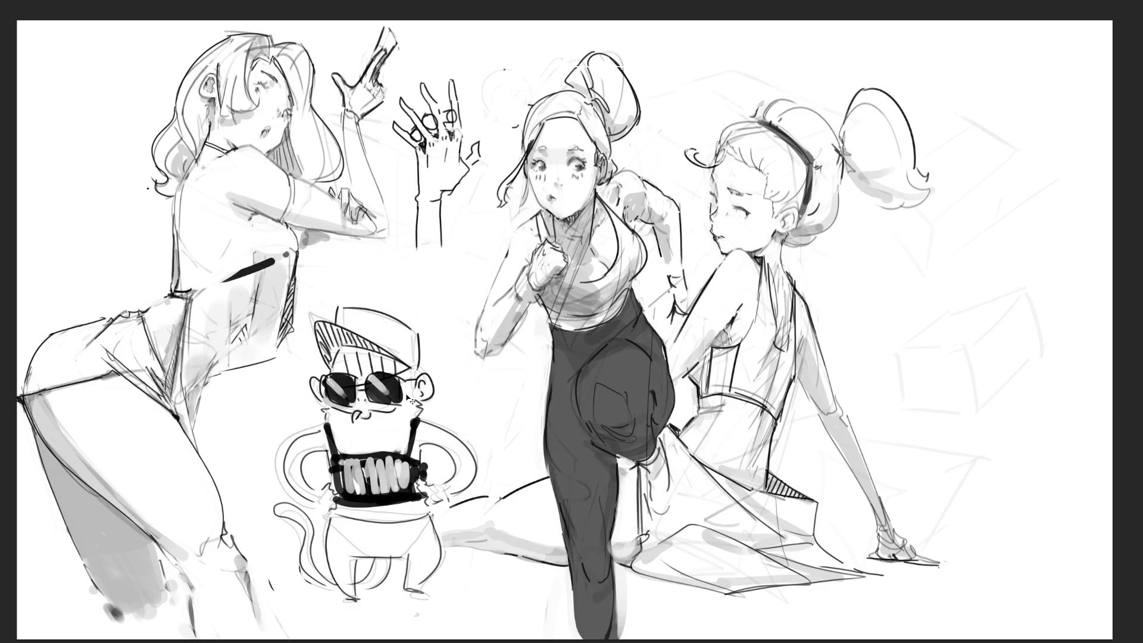
{"action": "key", "text": "m"}
{"action": "key", "text": "m"}
{"action": "key", "text": "m"}
{"action": "key", "text": "m"}
{"action": "key", "text": "m"}
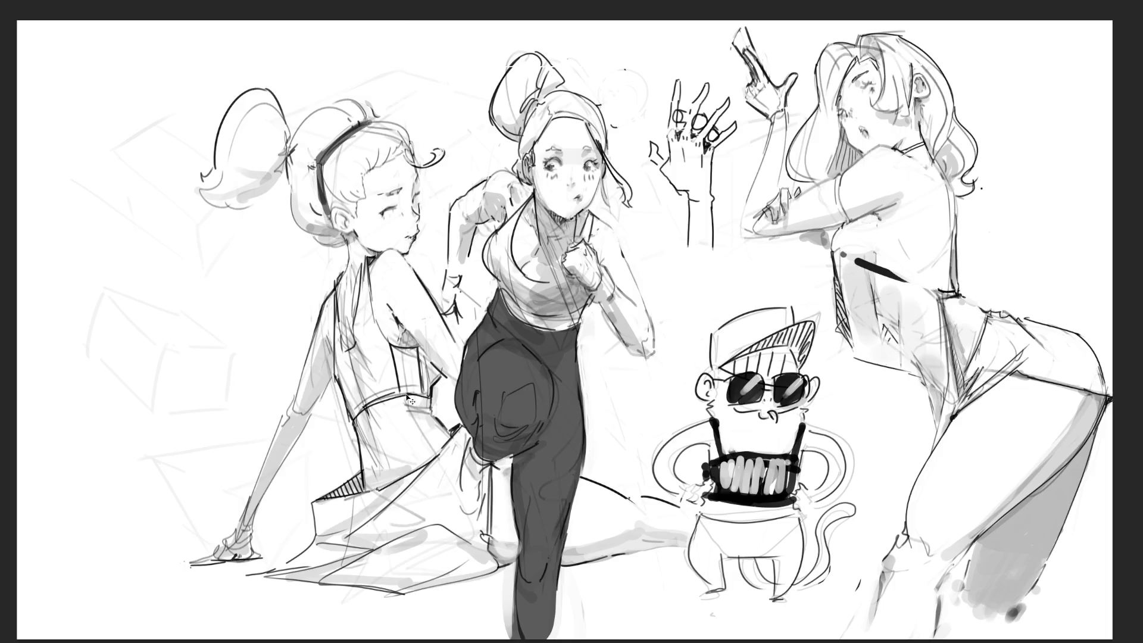
{"action": "key", "text": "m"}
{"action": "key", "text": "m"}
{"action": "key", "text": "m"}
{"action": "key", "text": "m"}
{"action": "key", "text": "m"}
{"action": "key", "text": "m"}
{"action": "key", "text": "m"}
{"action": "key", "text": "m"}
{"action": "key", "text": "m"}
{"action": "key", "text": "m"}
{"action": "key", "text": "m"}
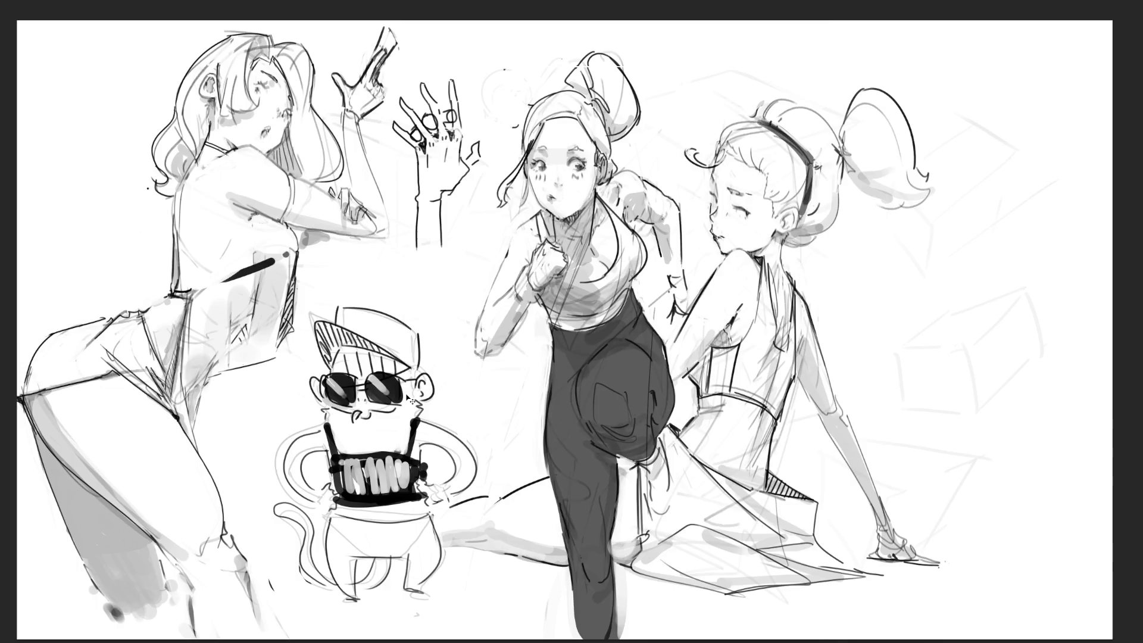
{"action": "key", "text": "m"}
{"action": "key", "text": "m"}
{"action": "key", "text": "m"}
{"action": "key", "text": "m"}
{"action": "key", "text": "m"}
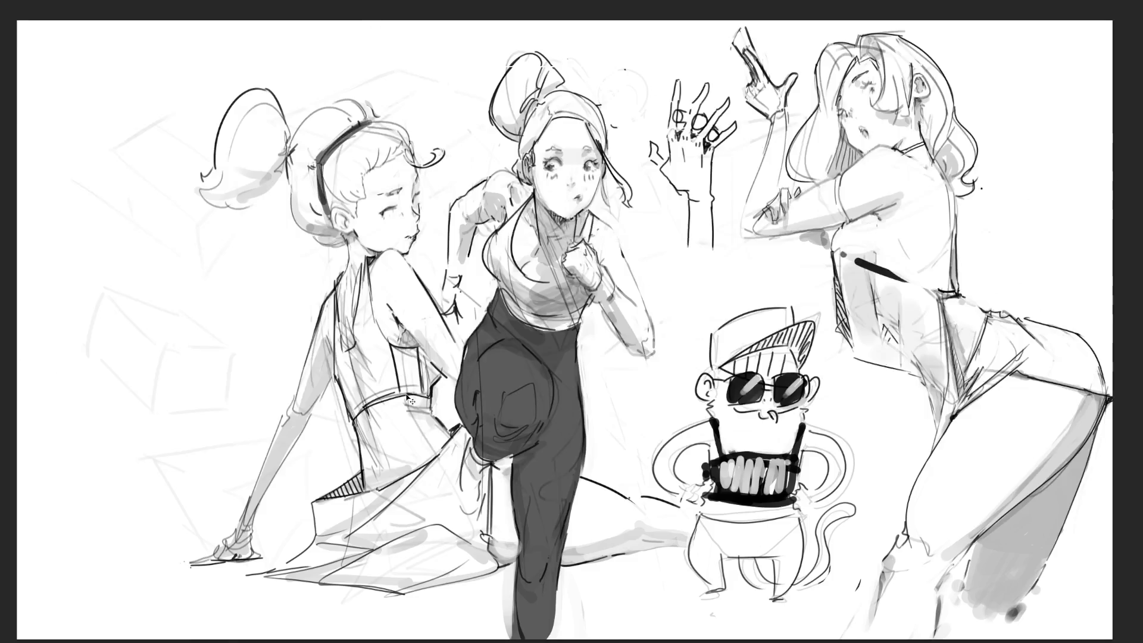
{"action": "key", "text": "m"}
{"action": "key", "text": "m"}
{"action": "key", "text": "m"}
{"action": "key", "text": "m"}
{"action": "key", "text": "m"}
{"action": "key", "text": "m"}
{"action": "key", "text": "m"}
{"action": "key", "text": "m"}
{"action": "key", "text": "m"}
{"action": "key", "text": "m"}
{"action": "key", "text": "m"}
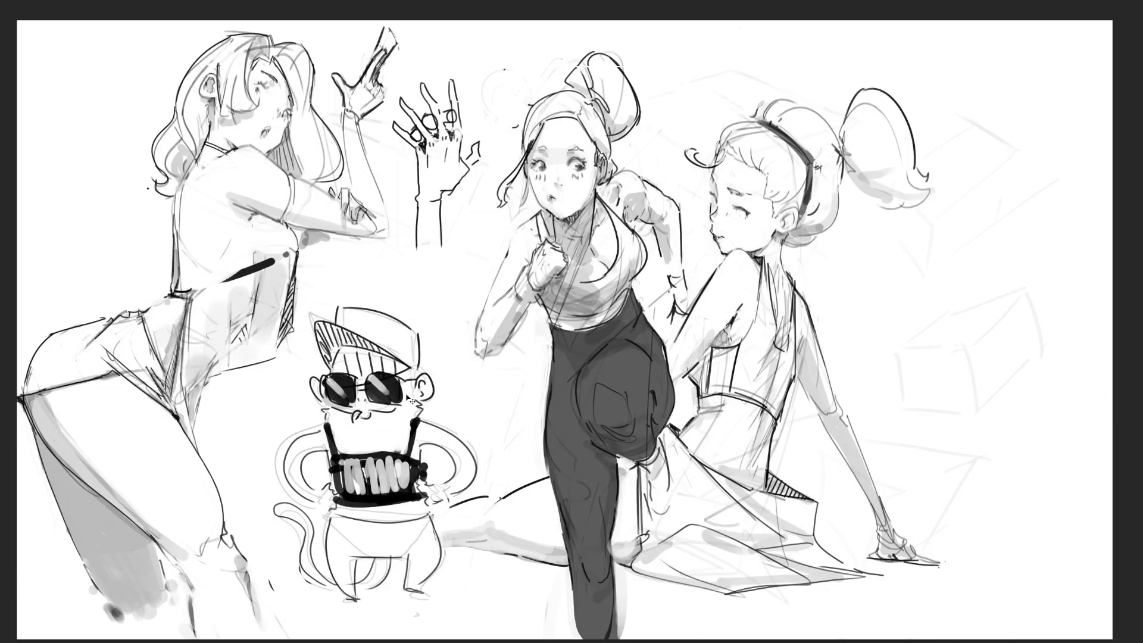
{"action": "key", "text": "m"}
{"action": "key", "text": "m"}
Zoom out to the whole page, mirror it so the gun-holding girl is right, and start cropping.
{"action": "key", "text": "ctrl+minus"}
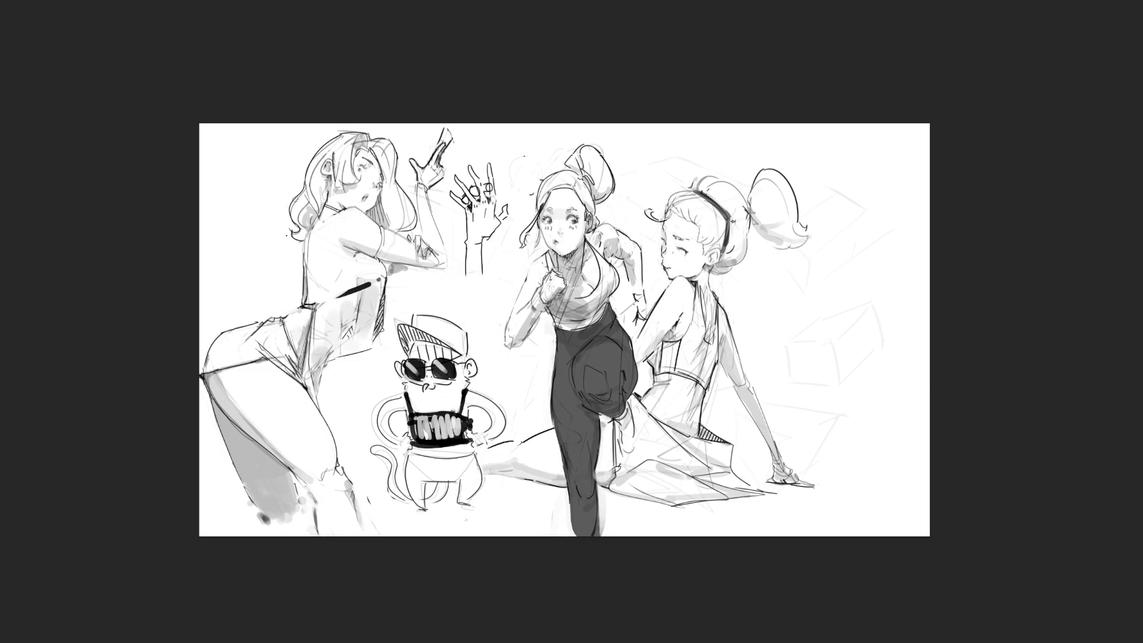
{"action": "key", "text": "m"}
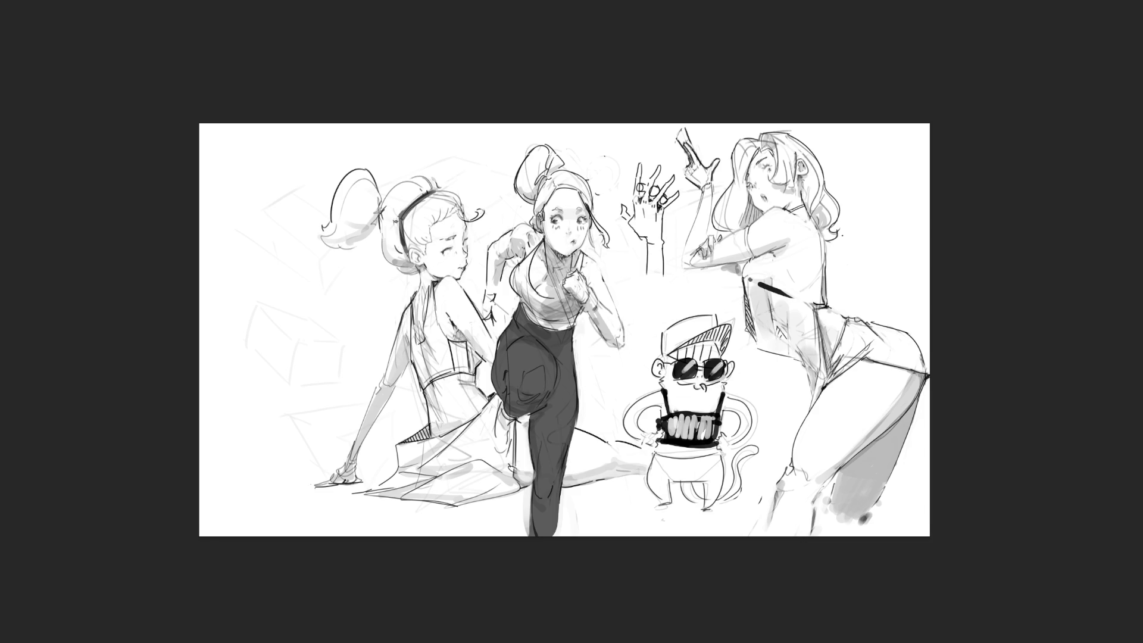
{"action": "key", "text": "ctrl+t"}
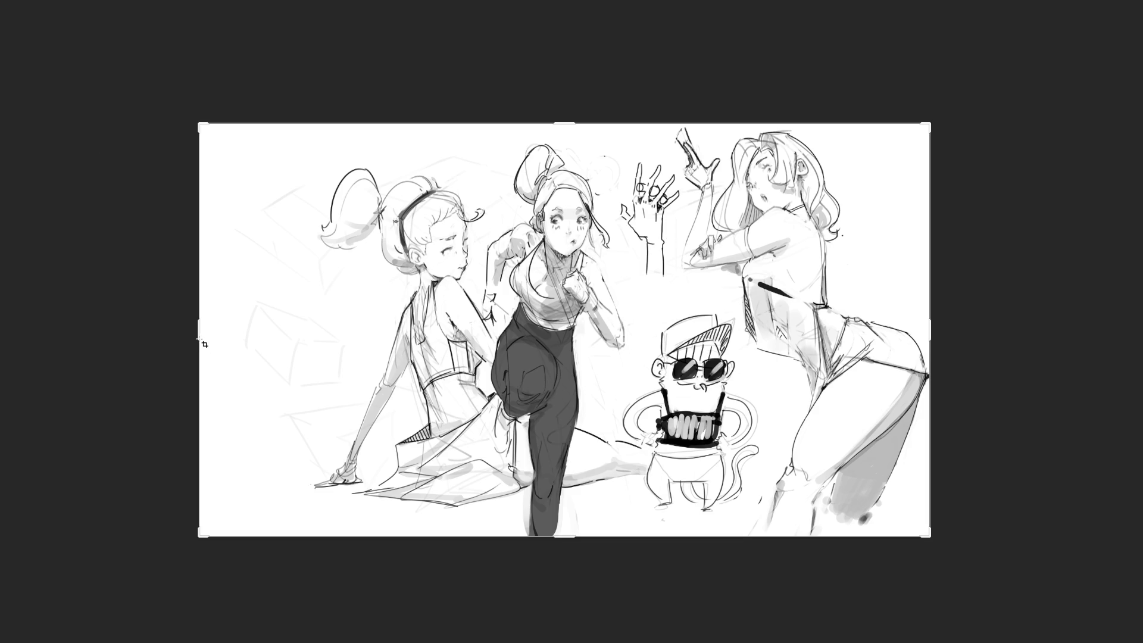
Trim the empty strip off the canvas's left side, then drag its right edge outward to extend it.
{"action": "mouse_move", "coordinate": [200, 330]}
{"action": "left_mouse_down"}
{"action": "mouse_move", "coordinate": [256, 343]}
{"action": "mouse_move", "coordinate": [251, 328]}
{"action": "left_mouse_up"}
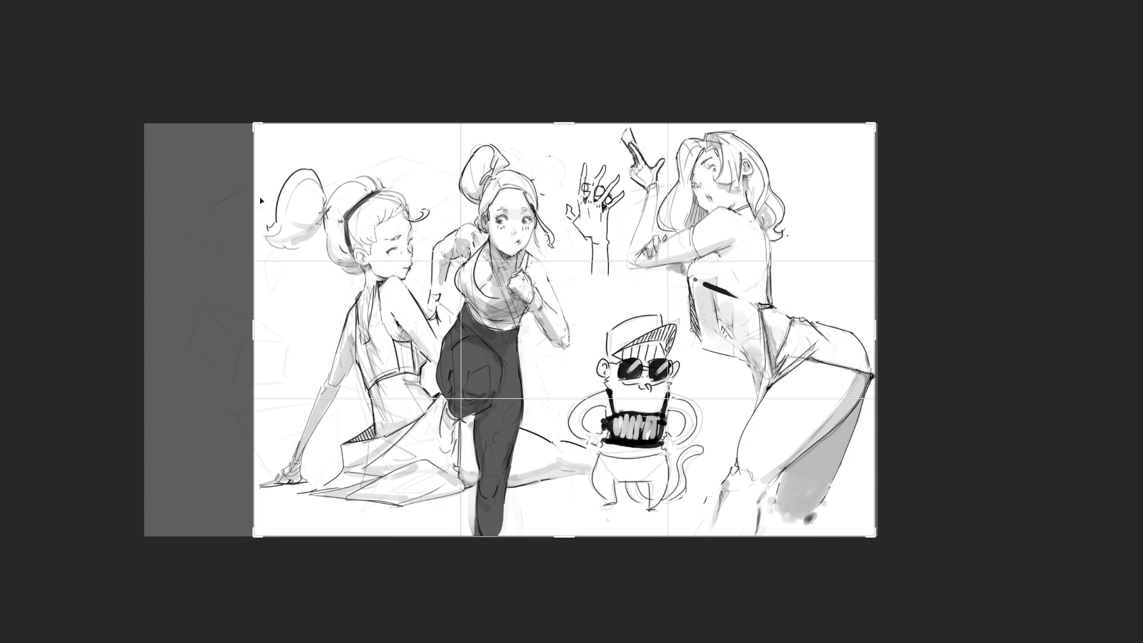
{"action": "key", "text": "Return"}
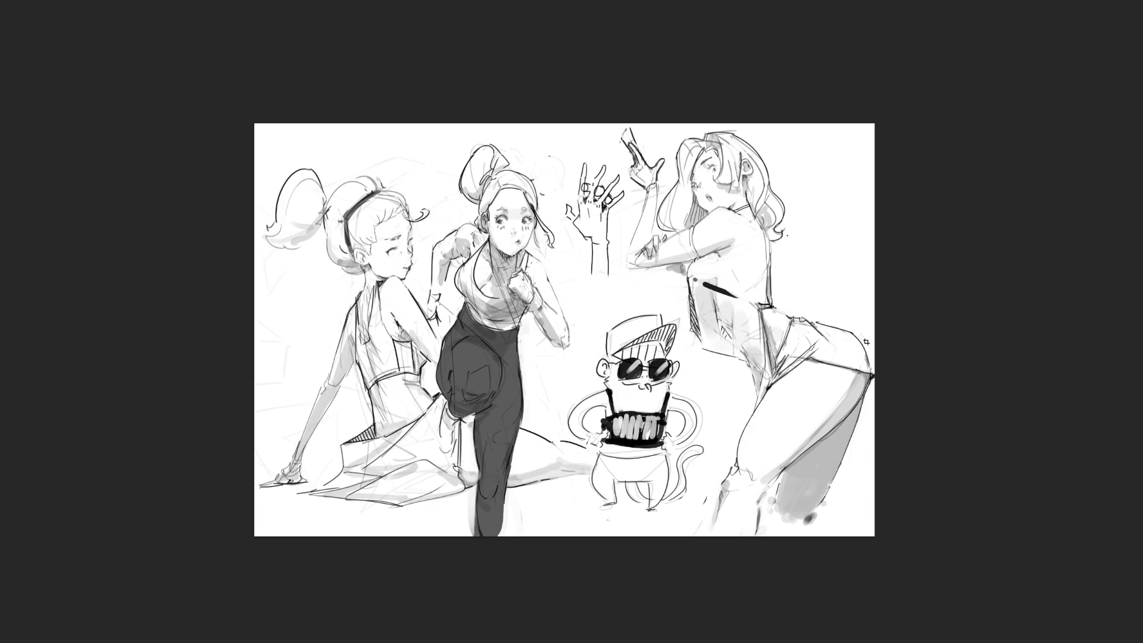
{"action": "left_click", "coordinate": [878, 340]}
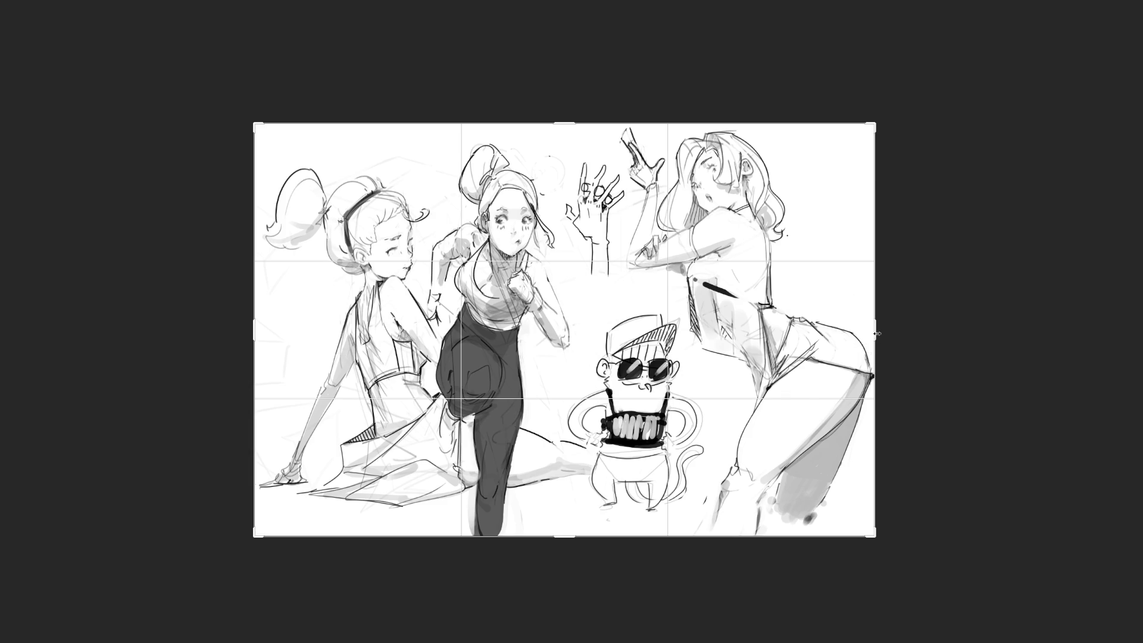
{"action": "left_click_drag", "start_coordinate": [876, 333], "coordinate": [1062, 343]}
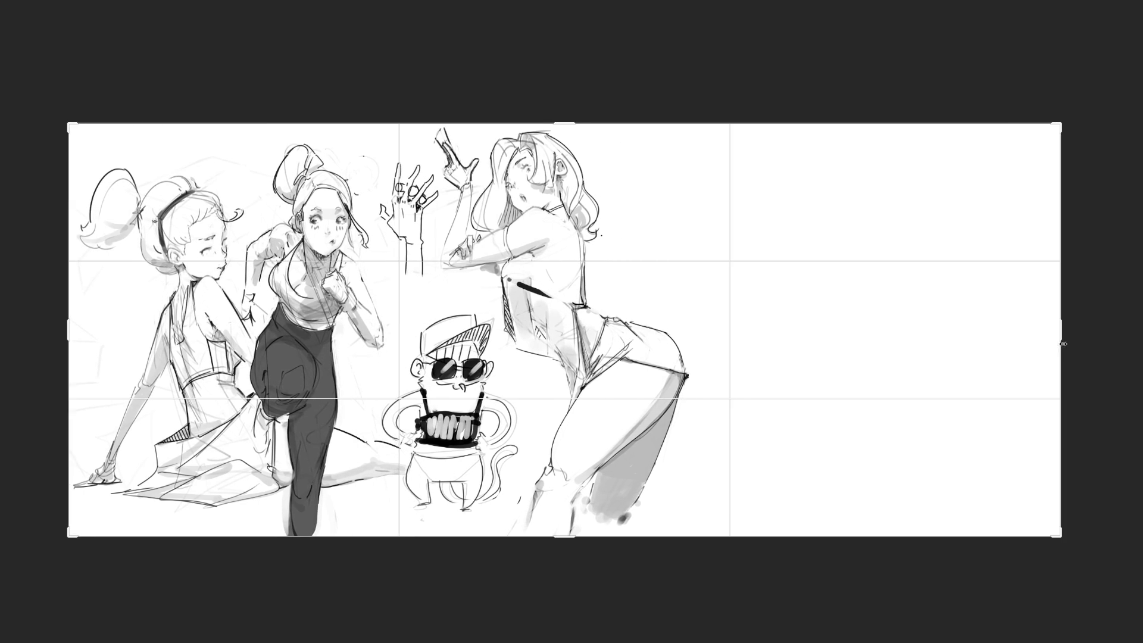
Confirm the widened canvas with the blank area beside the gun-holding girl.
{"action": "key", "text": "Return"}
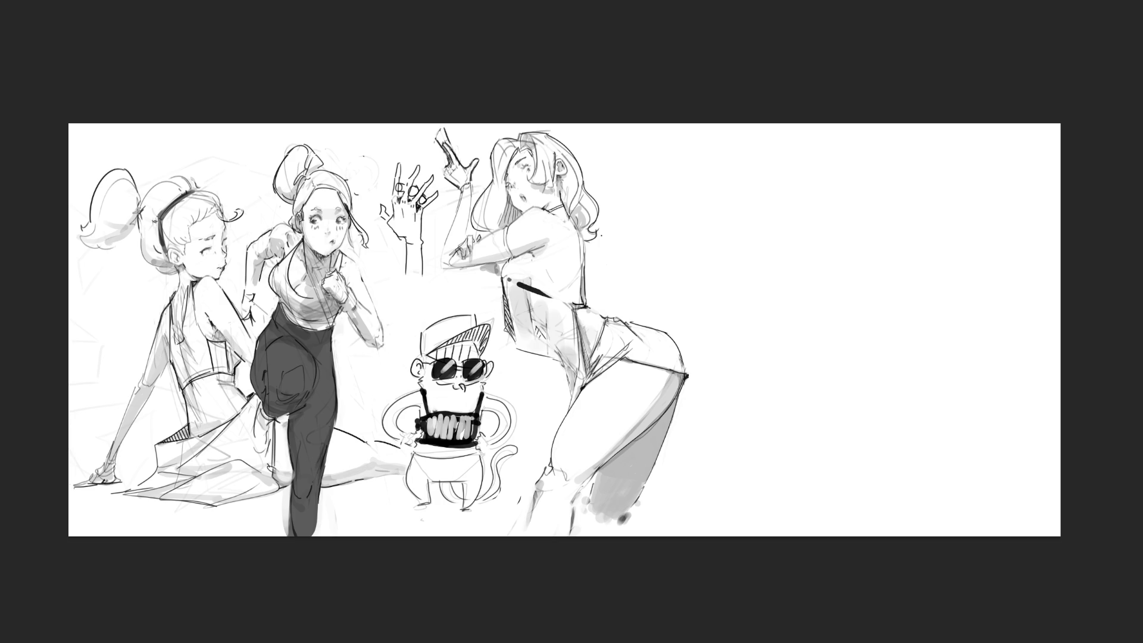
{"action": "scroll", "coordinate": [863, 380], "scroll_direction": "up", "scroll_amount": 2}
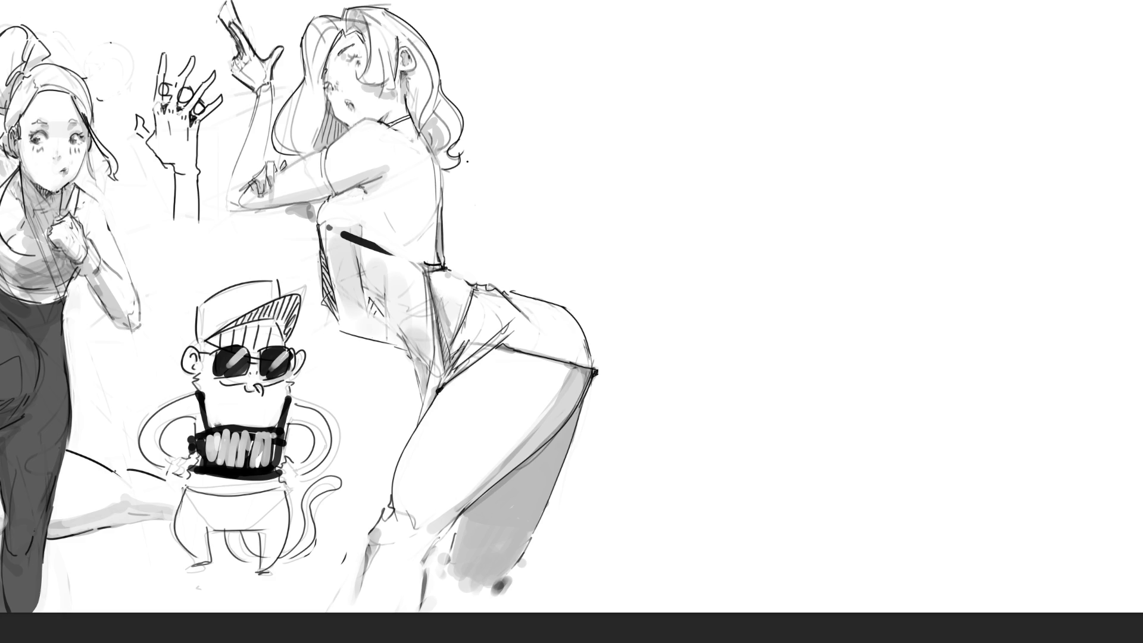
Check the layout grid, undo a test stroke and shrink the pencil brush for sketching.
{"action": "key", "text": "ctrl+apostrophe"}
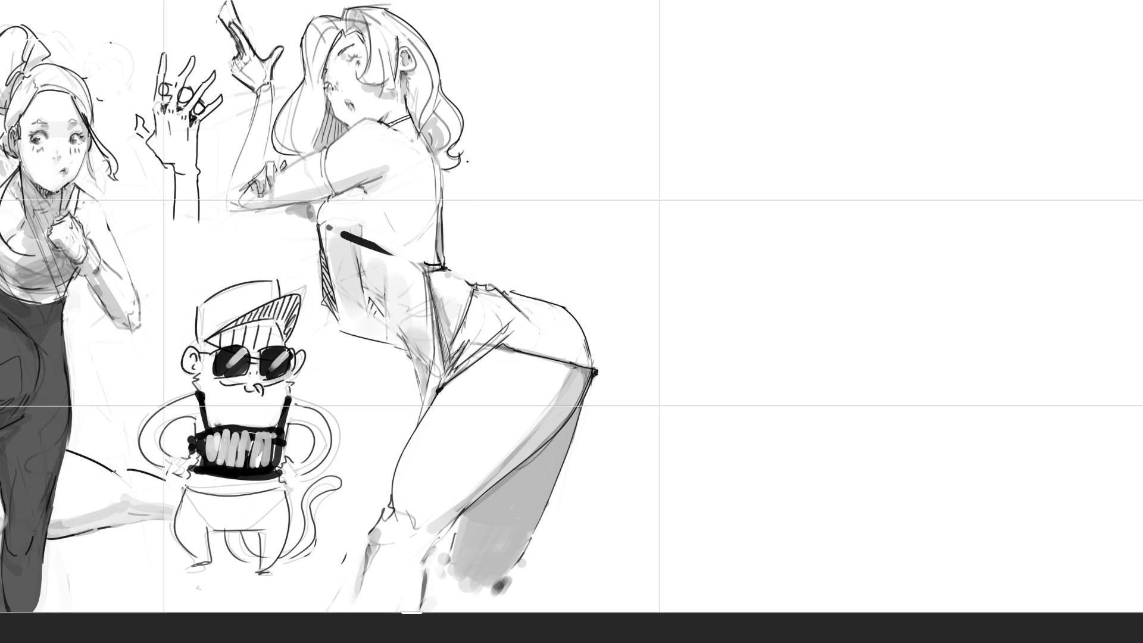
{"action": "key", "text": "ctrl+apostrophe"}
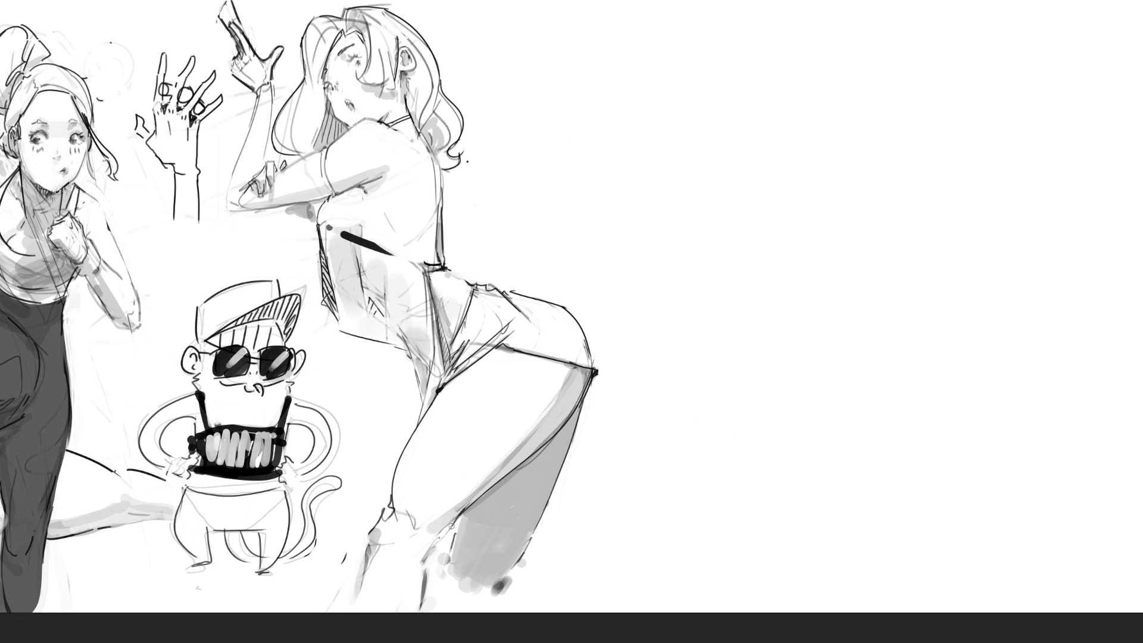
{"action": "mouse_move", "coordinate": [797, 306]}
{"action": "left_mouse_down"}
{"action": "mouse_move", "coordinate": [898, 357]}
{"action": "mouse_move", "coordinate": [727, 427]}
{"action": "left_mouse_up"}
{"action": "key", "text": "ctrl+z"}
{"action": "key", "text": "bracketleft"}
Rough in the first girl's oval head, face marks and body on the left of the empty area.
{"action": "mouse_move", "coordinate": [733, 54]}
{"action": "left_mouse_down"}
{"action": "mouse_move", "coordinate": [725, 107]}
{"action": "mouse_move", "coordinate": [745, 49]}
{"action": "mouse_move", "coordinate": [786, 110]}
{"action": "mouse_move", "coordinate": [772, 143]}
{"action": "mouse_move", "coordinate": [746, 152]}
{"action": "left_mouse_up"}
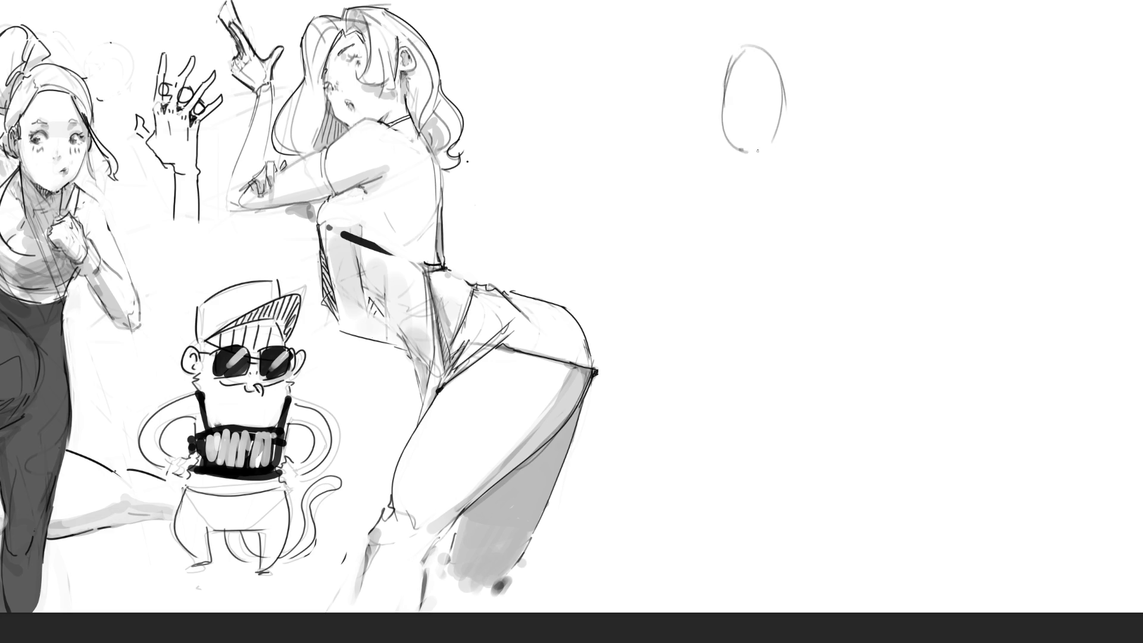
{"action": "left_click_drag", "start_coordinate": [786, 112], "coordinate": [762, 148]}
{"action": "mouse_move", "coordinate": [783, 86]}
{"action": "left_mouse_down"}
{"action": "mouse_move", "coordinate": [731, 154]}
{"action": "mouse_move", "coordinate": [786, 139]}
{"action": "left_mouse_up"}
{"action": "mouse_move", "coordinate": [763, 96]}
{"action": "left_mouse_down"}
{"action": "mouse_move", "coordinate": [751, 108]}
{"action": "mouse_move", "coordinate": [754, 88]}
{"action": "left_mouse_up"}
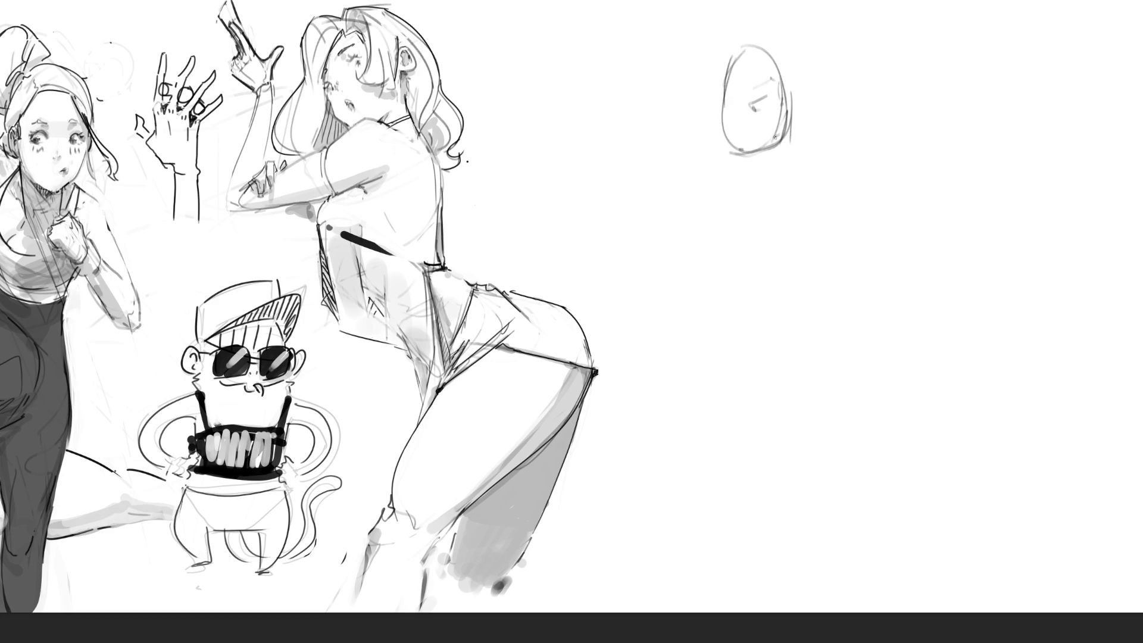
{"action": "left_click_drag", "start_coordinate": [776, 132], "coordinate": [765, 143]}
{"action": "mouse_move", "coordinate": [720, 107]}
{"action": "left_mouse_down"}
{"action": "mouse_move", "coordinate": [720, 124]}
{"action": "mouse_move", "coordinate": [752, 154]}
{"action": "mouse_move", "coordinate": [720, 133]}
{"action": "mouse_move", "coordinate": [759, 155]}
{"action": "mouse_move", "coordinate": [718, 219]}
{"action": "left_mouse_up"}
{"action": "mouse_move", "coordinate": [734, 158]}
{"action": "left_mouse_down"}
{"action": "mouse_move", "coordinate": [780, 222]}
{"action": "mouse_move", "coordinate": [749, 282]}
{"action": "left_mouse_up"}
{"action": "mouse_move", "coordinate": [741, 234]}
{"action": "left_mouse_down"}
{"action": "mouse_move", "coordinate": [773, 285]}
{"action": "mouse_move", "coordinate": [723, 357]}
{"action": "mouse_move", "coordinate": [790, 393]}
{"action": "mouse_move", "coordinate": [705, 368]}
{"action": "mouse_move", "coordinate": [783, 503]}
{"action": "mouse_move", "coordinate": [793, 461]}
{"action": "left_mouse_up"}
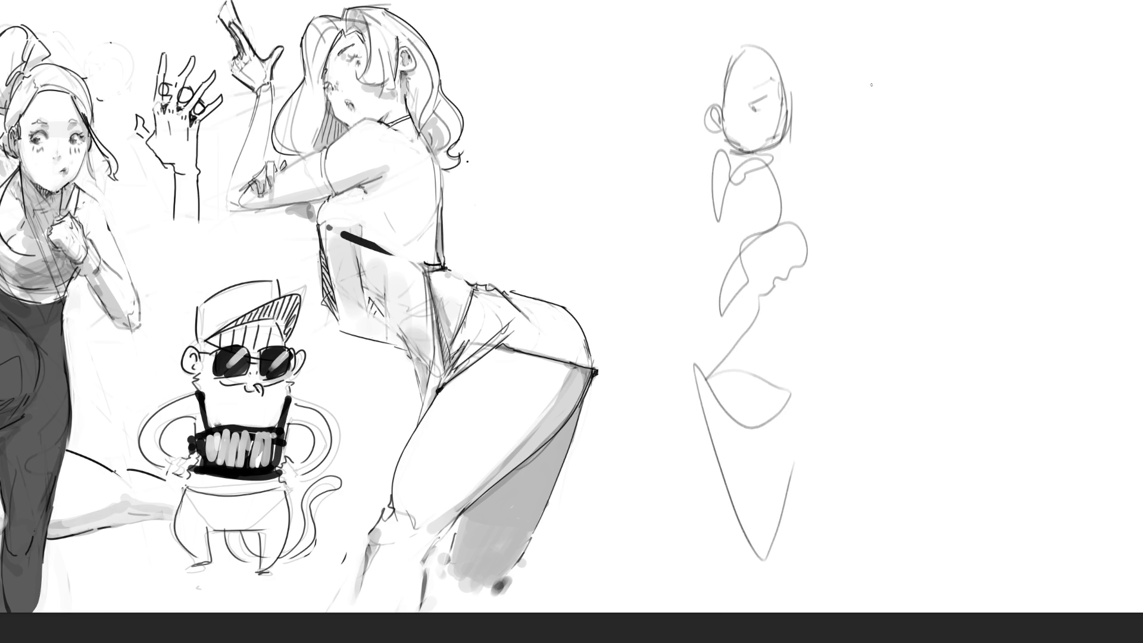
Sketch the second girl's head, face lines, shoulders, torso and hips to the right.
{"action": "mouse_move", "coordinate": [850, 142]}
{"action": "left_mouse_down"}
{"action": "mouse_move", "coordinate": [908, 124]}
{"action": "mouse_move", "coordinate": [861, 165]}
{"action": "mouse_move", "coordinate": [918, 130]}
{"action": "left_mouse_up"}
{"action": "left_click_drag", "start_coordinate": [902, 150], "coordinate": [866, 173]}
{"action": "mouse_move", "coordinate": [862, 106]}
{"action": "left_mouse_down"}
{"action": "mouse_move", "coordinate": [856, 125]}
{"action": "mouse_move", "coordinate": [892, 115]}
{"action": "mouse_move", "coordinate": [884, 82]}
{"action": "left_mouse_up"}
{"action": "mouse_move", "coordinate": [881, 149]}
{"action": "left_mouse_down"}
{"action": "mouse_move", "coordinate": [905, 136]}
{"action": "mouse_move", "coordinate": [909, 167]}
{"action": "mouse_move", "coordinate": [855, 250]}
{"action": "left_mouse_up"}
{"action": "mouse_move", "coordinate": [931, 176]}
{"action": "left_mouse_down"}
{"action": "mouse_move", "coordinate": [944, 226]}
{"action": "mouse_move", "coordinate": [877, 250]}
{"action": "left_mouse_up"}
{"action": "left_click_drag", "start_coordinate": [831, 270], "coordinate": [885, 252]}
{"action": "mouse_move", "coordinate": [886, 252]}
{"action": "left_mouse_down"}
{"action": "mouse_move", "coordinate": [910, 309]}
{"action": "mouse_move", "coordinate": [871, 299]}
{"action": "mouse_move", "coordinate": [879, 364]}
{"action": "left_mouse_up"}
{"action": "left_click_drag", "start_coordinate": [880, 368], "coordinate": [936, 329]}
{"action": "left_click_drag", "start_coordinate": [933, 189], "coordinate": [966, 250]}
{"action": "left_click_drag", "start_coordinate": [927, 317], "coordinate": [933, 329]}
{"action": "left_click_drag", "start_coordinate": [908, 350], "coordinate": [918, 375]}
{"action": "left_click_drag", "start_coordinate": [937, 332], "coordinate": [887, 384]}
Add the second girl's legs, feet and ground line.
{"action": "left_click_drag", "start_coordinate": [854, 376], "coordinate": [918, 426]}
{"action": "mouse_move", "coordinate": [939, 332]}
{"action": "left_mouse_down"}
{"action": "mouse_move", "coordinate": [934, 420]}
{"action": "mouse_move", "coordinate": [955, 384]}
{"action": "left_mouse_up"}
{"action": "left_click_drag", "start_coordinate": [881, 440], "coordinate": [926, 437]}
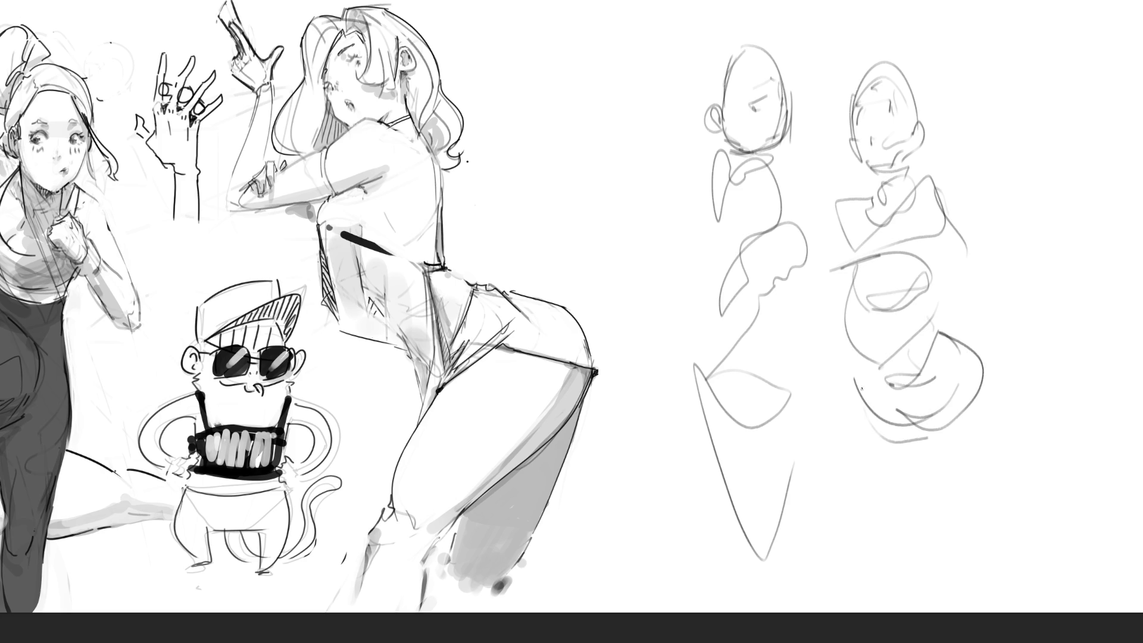
{"action": "left_click_drag", "start_coordinate": [860, 387], "coordinate": [925, 510]}
{"action": "left_click_drag", "start_coordinate": [958, 381], "coordinate": [938, 506]}
{"action": "left_click_drag", "start_coordinate": [987, 370], "coordinate": [964, 522]}
{"action": "mouse_move", "coordinate": [923, 430]}
{"action": "left_mouse_down"}
{"action": "mouse_move", "coordinate": [962, 566]}
{"action": "mouse_move", "coordinate": [938, 554]}
{"action": "left_mouse_up"}
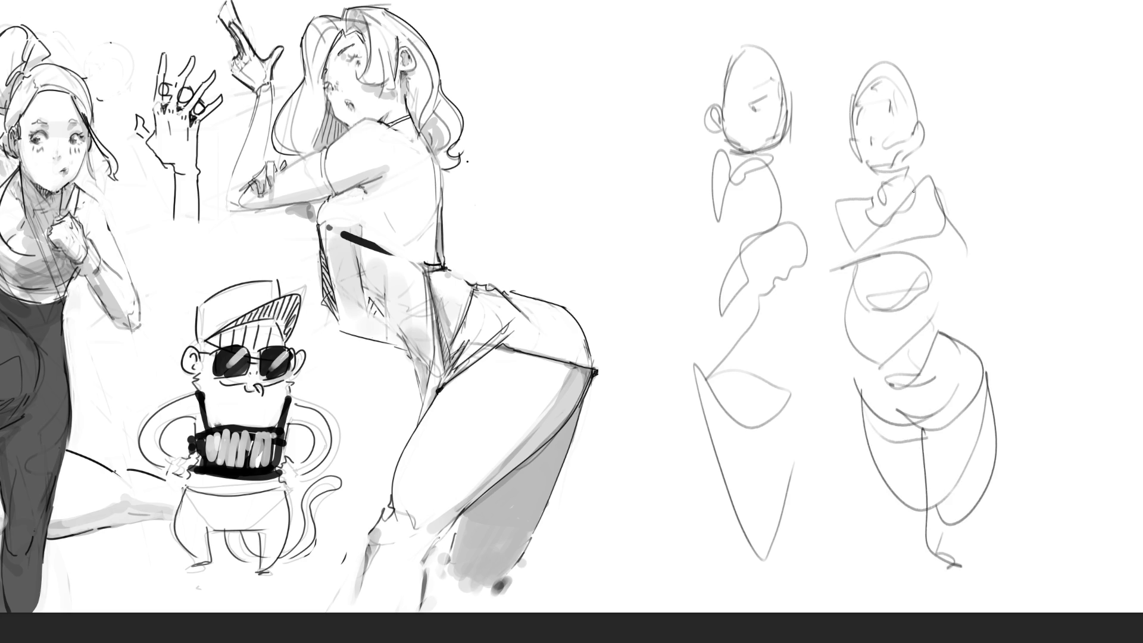
{"action": "left_click_drag", "start_coordinate": [933, 507], "coordinate": [960, 577]}
{"action": "left_click_drag", "start_coordinate": [937, 531], "coordinate": [959, 579]}
{"action": "left_click_drag", "start_coordinate": [928, 180], "coordinate": [956, 247]}
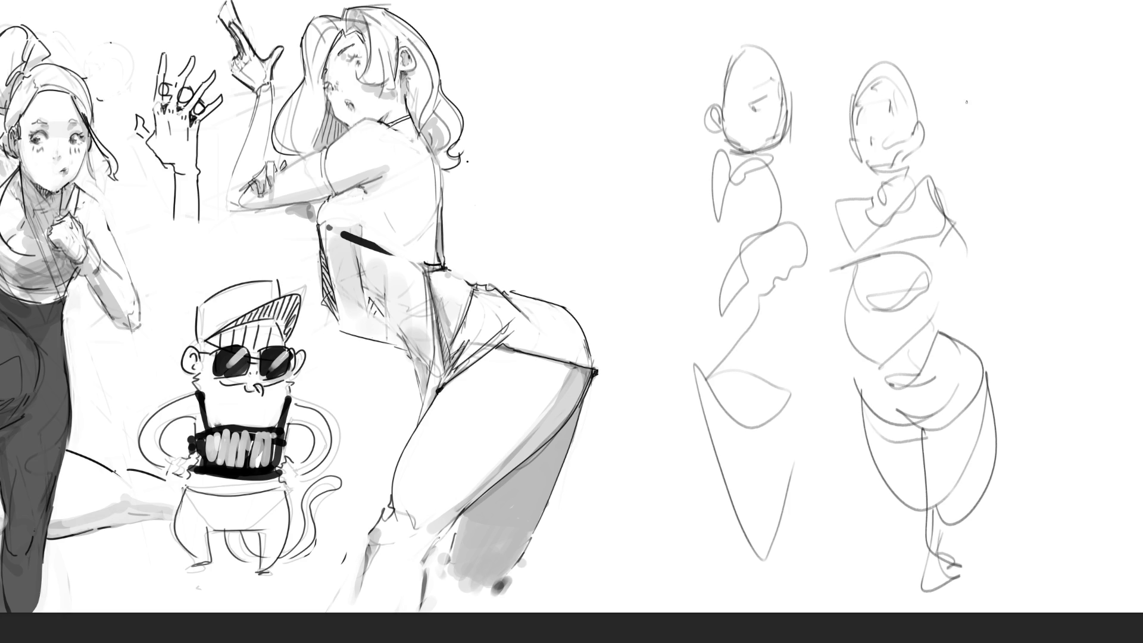
Draw the third girl's head, mouth, shoulder and raised arm with hand at the upper right.
{"action": "mouse_move", "coordinate": [997, 82]}
{"action": "left_mouse_down"}
{"action": "mouse_move", "coordinate": [1031, 57]}
{"action": "mouse_move", "coordinate": [1047, 143]}
{"action": "left_mouse_up"}
{"action": "mouse_move", "coordinate": [996, 100]}
{"action": "left_mouse_down"}
{"action": "mouse_move", "coordinate": [983, 138]}
{"action": "mouse_move", "coordinate": [1017, 164]}
{"action": "left_mouse_up"}
{"action": "left_click_drag", "start_coordinate": [1018, 164], "coordinate": [1008, 171]}
{"action": "mouse_move", "coordinate": [1045, 108]}
{"action": "left_mouse_down"}
{"action": "mouse_move", "coordinate": [1047, 158]}
{"action": "mouse_move", "coordinate": [1018, 166]}
{"action": "left_mouse_up"}
{"action": "mouse_move", "coordinate": [985, 89]}
{"action": "left_mouse_down"}
{"action": "mouse_move", "coordinate": [982, 115]}
{"action": "mouse_move", "coordinate": [1034, 54]}
{"action": "mouse_move", "coordinate": [1059, 143]}
{"action": "left_mouse_up"}
{"action": "left_click_drag", "start_coordinate": [1024, 99], "coordinate": [1016, 106]}
{"action": "mouse_move", "coordinate": [1045, 90]}
{"action": "left_mouse_down"}
{"action": "mouse_move", "coordinate": [1043, 149]}
{"action": "mouse_move", "coordinate": [1009, 178]}
{"action": "mouse_move", "coordinate": [970, 143]}
{"action": "mouse_move", "coordinate": [992, 182]}
{"action": "left_mouse_up"}
{"action": "left_click_drag", "start_coordinate": [980, 184], "coordinate": [973, 203]}
{"action": "left_click_drag", "start_coordinate": [975, 150], "coordinate": [998, 282]}
{"action": "left_click_drag", "start_coordinate": [992, 179], "coordinate": [1032, 336]}
{"action": "mouse_move", "coordinate": [1049, 186]}
{"action": "left_mouse_down"}
{"action": "mouse_move", "coordinate": [1062, 166]}
{"action": "mouse_move", "coordinate": [1071, 178]}
{"action": "left_mouse_up"}
{"action": "mouse_move", "coordinate": [1043, 179]}
{"action": "left_mouse_down"}
{"action": "mouse_move", "coordinate": [1052, 191]}
{"action": "mouse_move", "coordinate": [1119, 175]}
{"action": "mouse_move", "coordinate": [1097, 202]}
{"action": "mouse_move", "coordinate": [1121, 199]}
{"action": "left_mouse_up"}
{"action": "mouse_move", "coordinate": [1050, 179]}
{"action": "left_mouse_down"}
{"action": "mouse_move", "coordinate": [1039, 221]}
{"action": "mouse_move", "coordinate": [1000, 228]}
{"action": "mouse_move", "coordinate": [1024, 271]}
{"action": "left_mouse_up"}
Block in the third girl's hips, skirt, legs and foot.
{"action": "left_click_drag", "start_coordinate": [1011, 317], "coordinate": [1018, 348]}
{"action": "left_click_drag", "start_coordinate": [950, 336], "coordinate": [1030, 369]}
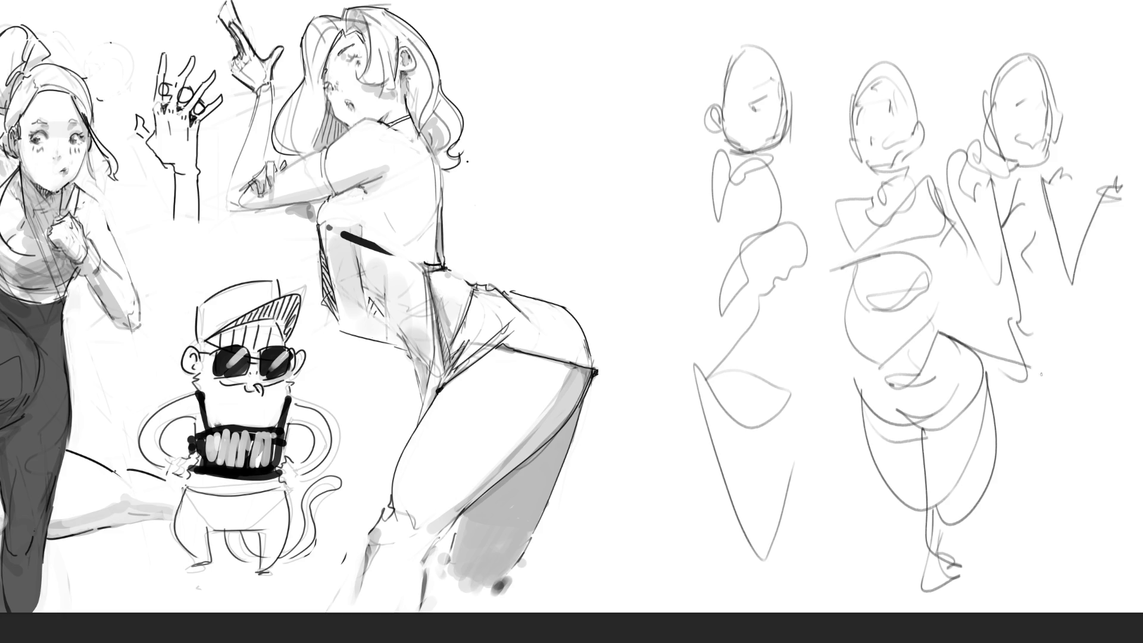
{"action": "left_click_drag", "start_coordinate": [982, 422], "coordinate": [1041, 375]}
{"action": "left_click_drag", "start_coordinate": [1020, 424], "coordinate": [1064, 375]}
{"action": "mouse_move", "coordinate": [1068, 391]}
{"action": "left_mouse_down"}
{"action": "mouse_move", "coordinate": [1029, 407]}
{"action": "mouse_move", "coordinate": [1052, 396]}
{"action": "left_mouse_up"}
{"action": "mouse_move", "coordinate": [1019, 420]}
{"action": "left_mouse_down"}
{"action": "mouse_move", "coordinate": [995, 511]}
{"action": "mouse_move", "coordinate": [1047, 437]}
{"action": "left_mouse_up"}
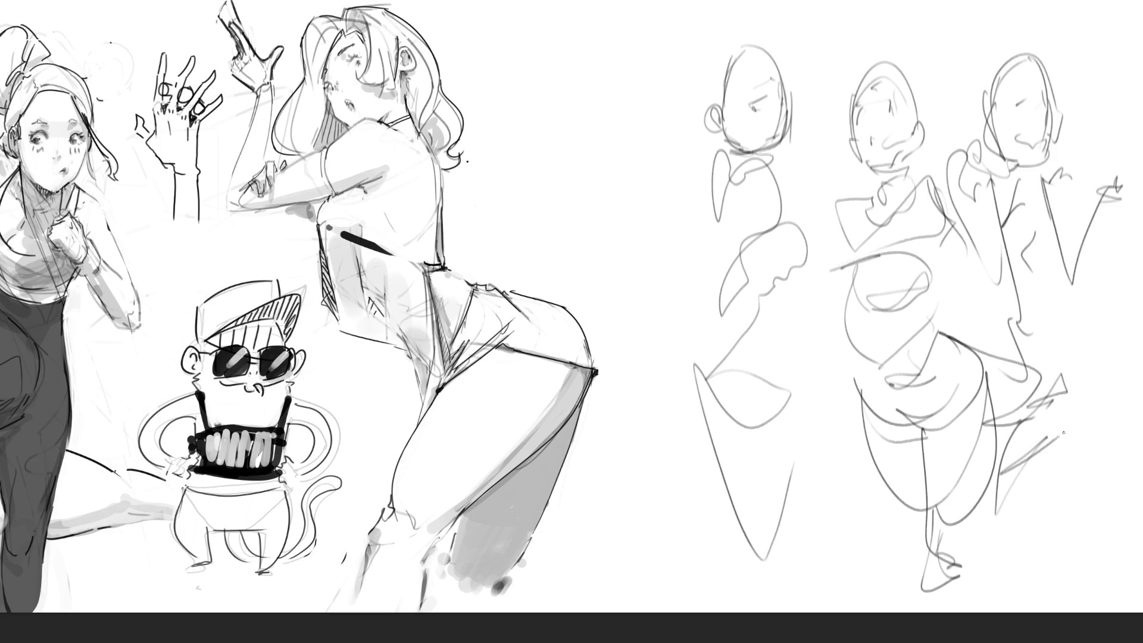
{"action": "left_click_drag", "start_coordinate": [999, 494], "coordinate": [1061, 432]}
{"action": "left_click_drag", "start_coordinate": [1010, 483], "coordinate": [990, 566]}
{"action": "left_click_drag", "start_coordinate": [1042, 496], "coordinate": [995, 570]}
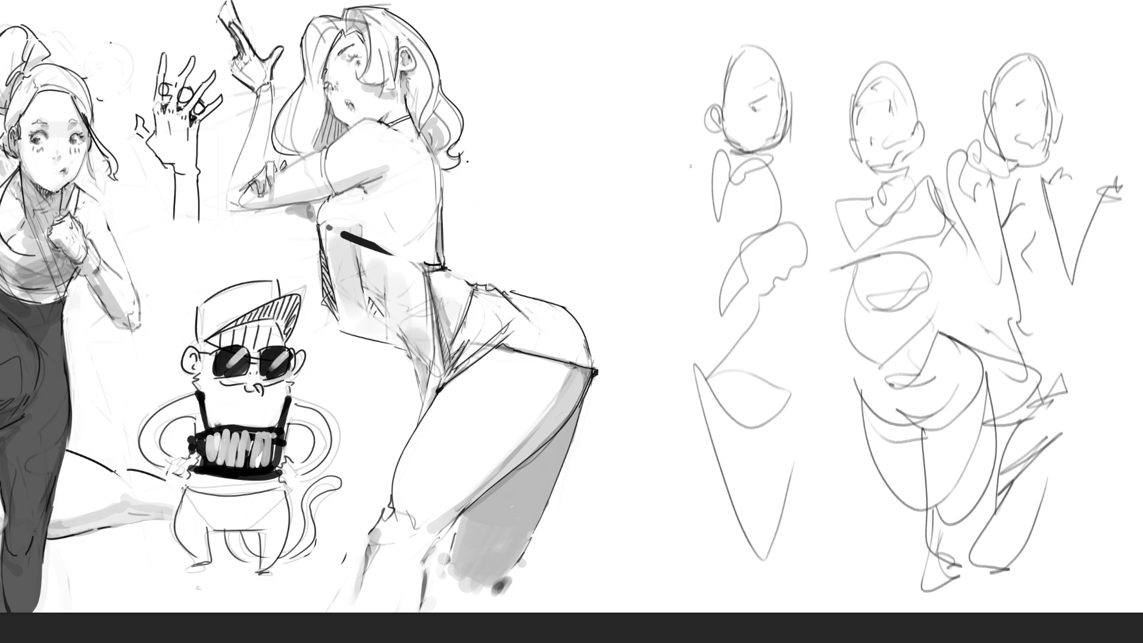
Finish the first girl's arm, torso, legs and feet, then fade all three roughs into faint guides.
{"action": "left_click_drag", "start_coordinate": [690, 147], "coordinate": [660, 214]}
{"action": "mouse_move", "coordinate": [689, 165]}
{"action": "left_mouse_down"}
{"action": "mouse_move", "coordinate": [672, 184]}
{"action": "mouse_move", "coordinate": [680, 254]}
{"action": "mouse_move", "coordinate": [690, 170]}
{"action": "mouse_move", "coordinate": [679, 320]}
{"action": "mouse_move", "coordinate": [666, 343]}
{"action": "mouse_move", "coordinate": [712, 331]}
{"action": "left_mouse_up"}
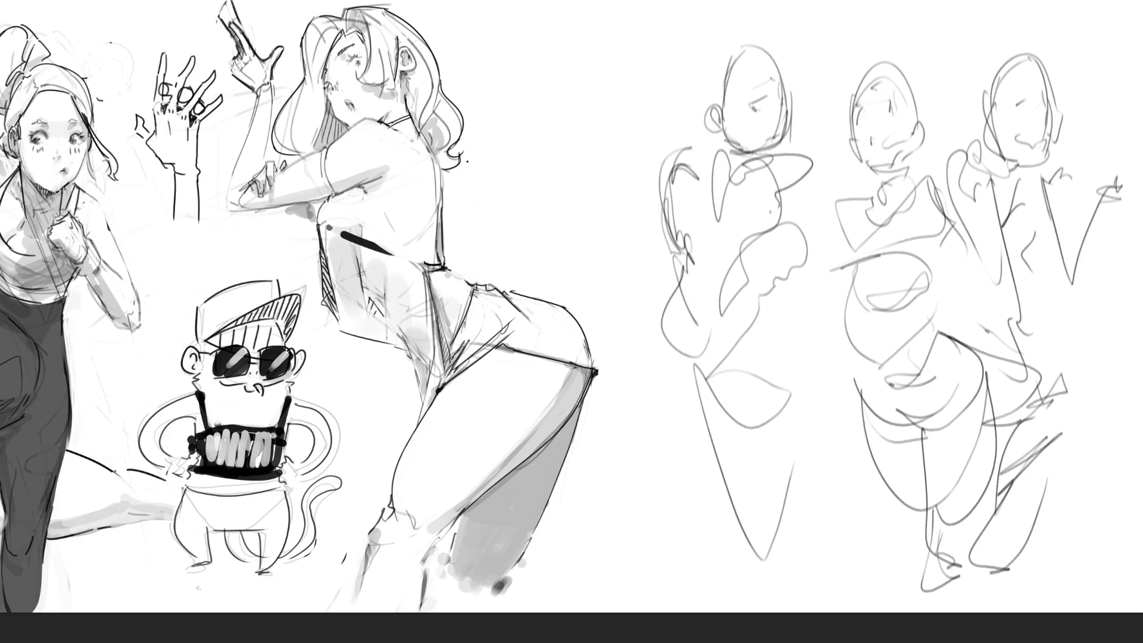
{"action": "mouse_move", "coordinate": [743, 166]}
{"action": "left_mouse_down"}
{"action": "mouse_move", "coordinate": [684, 363]}
{"action": "mouse_move", "coordinate": [707, 304]}
{"action": "left_mouse_up"}
{"action": "mouse_move", "coordinate": [698, 175]}
{"action": "left_mouse_down"}
{"action": "mouse_move", "coordinate": [670, 199]}
{"action": "mouse_move", "coordinate": [706, 278]}
{"action": "mouse_move", "coordinate": [806, 319]}
{"action": "mouse_move", "coordinate": [798, 479]}
{"action": "left_mouse_up"}
{"action": "mouse_move", "coordinate": [824, 359]}
{"action": "left_mouse_down"}
{"action": "mouse_move", "coordinate": [807, 563]}
{"action": "mouse_move", "coordinate": [823, 576]}
{"action": "mouse_move", "coordinate": [866, 553]}
{"action": "left_mouse_up"}
{"action": "left_click_drag", "start_coordinate": [723, 528], "coordinate": [861, 603]}
{"action": "mouse_move", "coordinate": [728, 177]}
{"action": "left_mouse_down"}
{"action": "mouse_move", "coordinate": [734, 391]}
{"action": "mouse_move", "coordinate": [790, 250]}
{"action": "mouse_move", "coordinate": [678, 206]}
{"action": "mouse_move", "coordinate": [768, 196]}
{"action": "left_mouse_up"}
{"action": "mouse_move", "coordinate": [789, 182]}
{"action": "left_mouse_down"}
{"action": "mouse_move", "coordinate": [782, 231]}
{"action": "mouse_move", "coordinate": [845, 170]}
{"action": "left_mouse_up"}
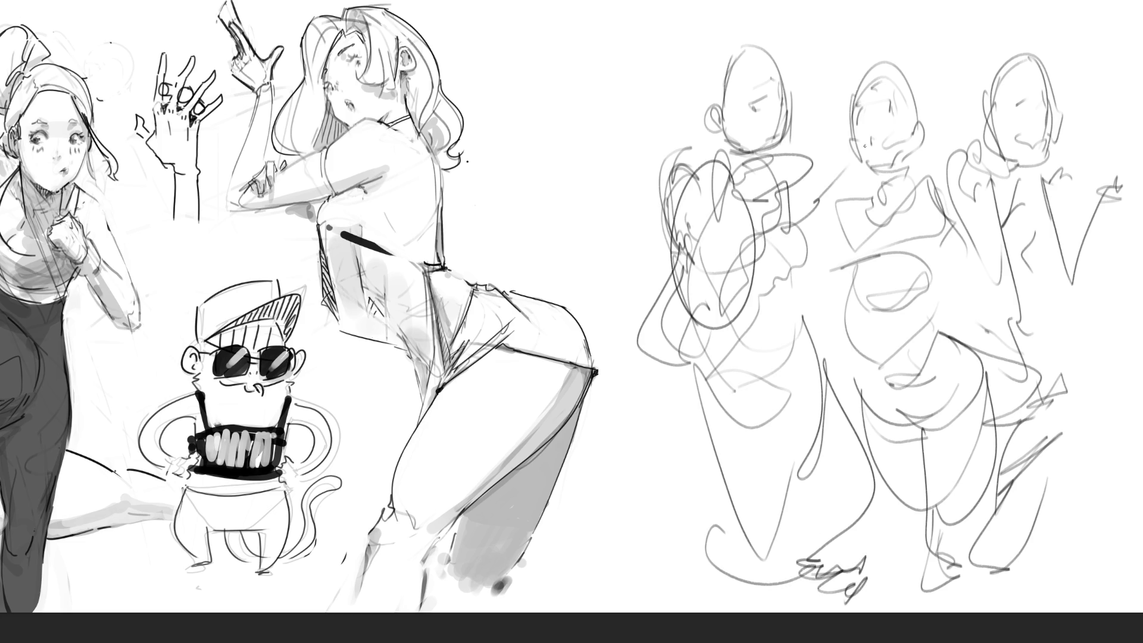
{"action": "mouse_move", "coordinate": [916, 48]}
{"action": "left_mouse_down"}
{"action": "mouse_move", "coordinate": [930, 109]}
{"action": "mouse_move", "coordinate": [884, 53]}
{"action": "mouse_move", "coordinate": [838, 68]}
{"action": "left_mouse_up"}
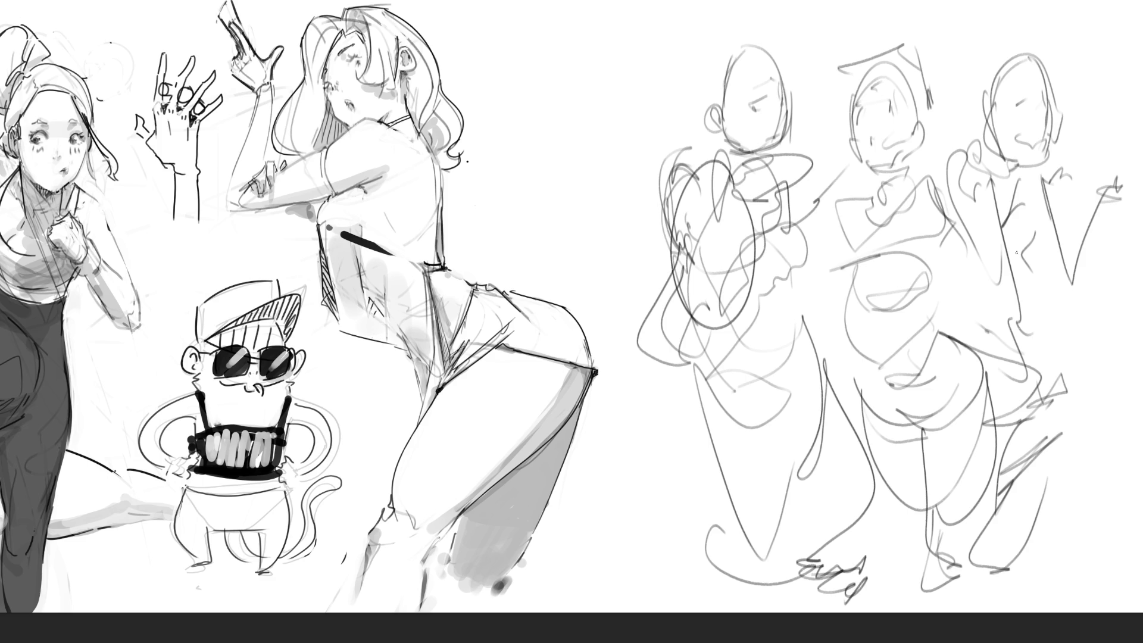
{"action": "mouse_move", "coordinate": [1027, 179]}
{"action": "left_mouse_down"}
{"action": "mouse_move", "coordinate": [955, 103]}
{"action": "mouse_move", "coordinate": [893, 268]}
{"action": "mouse_move", "coordinate": [765, 116]}
{"action": "mouse_move", "coordinate": [850, 484]}
{"action": "mouse_move", "coordinate": [995, 101]}
{"action": "mouse_move", "coordinate": [982, 464]}
{"action": "left_mouse_up"}
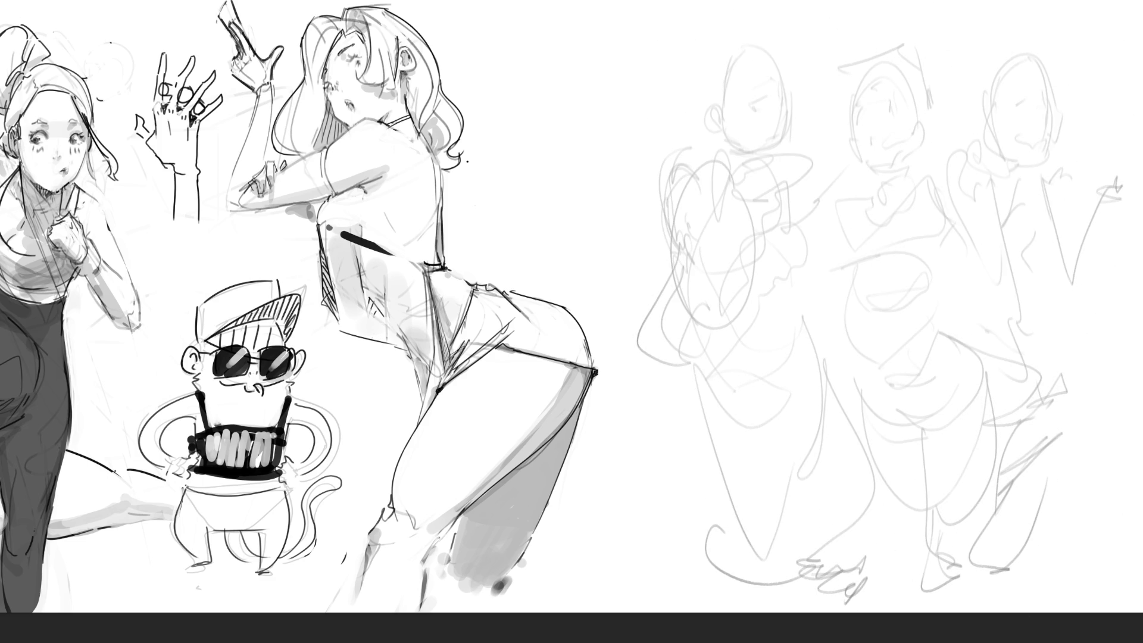
Outline the backpack's scalloped teeth edge, base line and a tall narrow dome, redoing bad strokes.
{"action": "mouse_move", "coordinate": [666, 187]}
{"action": "left_mouse_down"}
{"action": "mouse_move", "coordinate": [659, 233]}
{"action": "mouse_move", "coordinate": [729, 254]}
{"action": "left_mouse_up"}
{"action": "key", "text": "ctrl+z"}
{"action": "key", "text": "ctrl+z"}
{"action": "left_click_drag", "start_coordinate": [678, 240], "coordinate": [752, 241]}
{"action": "left_click_drag", "start_coordinate": [661, 240], "coordinate": [754, 247]}
{"action": "mouse_move", "coordinate": [659, 231]}
{"action": "left_mouse_down"}
{"action": "mouse_move", "coordinate": [684, 156]}
{"action": "mouse_move", "coordinate": [757, 213]}
{"action": "left_mouse_up"}
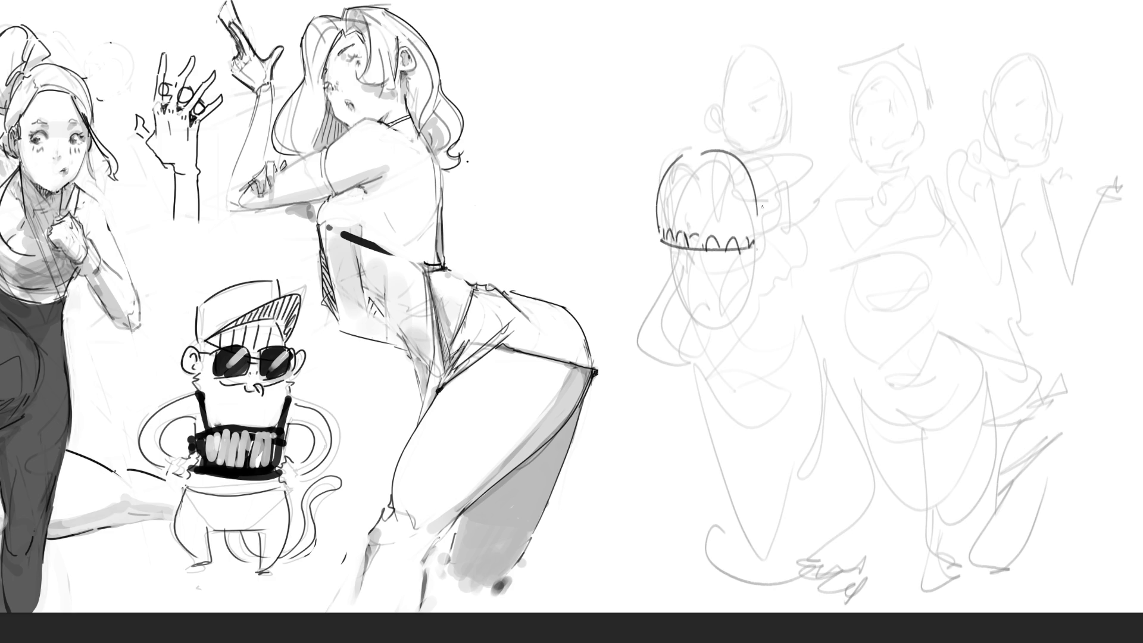
{"action": "key", "text": "ctrl+z"}
{"action": "key", "text": "ctrl+z"}
{"action": "mouse_move", "coordinate": [659, 224]}
{"action": "left_mouse_down"}
{"action": "mouse_move", "coordinate": [685, 164]}
{"action": "mouse_move", "coordinate": [755, 241]}
{"action": "mouse_move", "coordinate": [722, 219]}
{"action": "mouse_move", "coordinate": [725, 206]}
{"action": "left_mouse_up"}
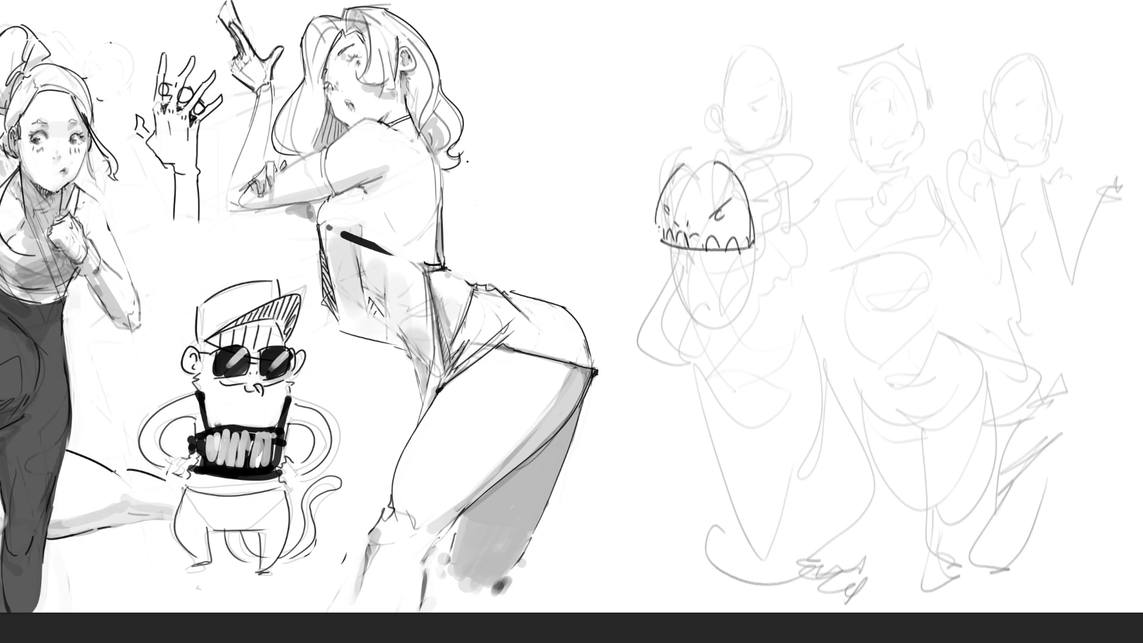
Add an antenna and hooked curves arching over the backpack dome.
{"action": "left_click_drag", "start_coordinate": [732, 175], "coordinate": [797, 153]}
{"action": "left_click_drag", "start_coordinate": [743, 197], "coordinate": [789, 158]}
{"action": "mouse_move", "coordinate": [678, 169]}
{"action": "left_mouse_down"}
{"action": "mouse_move", "coordinate": [705, 140]}
{"action": "mouse_move", "coordinate": [717, 147]}
{"action": "left_mouse_up"}
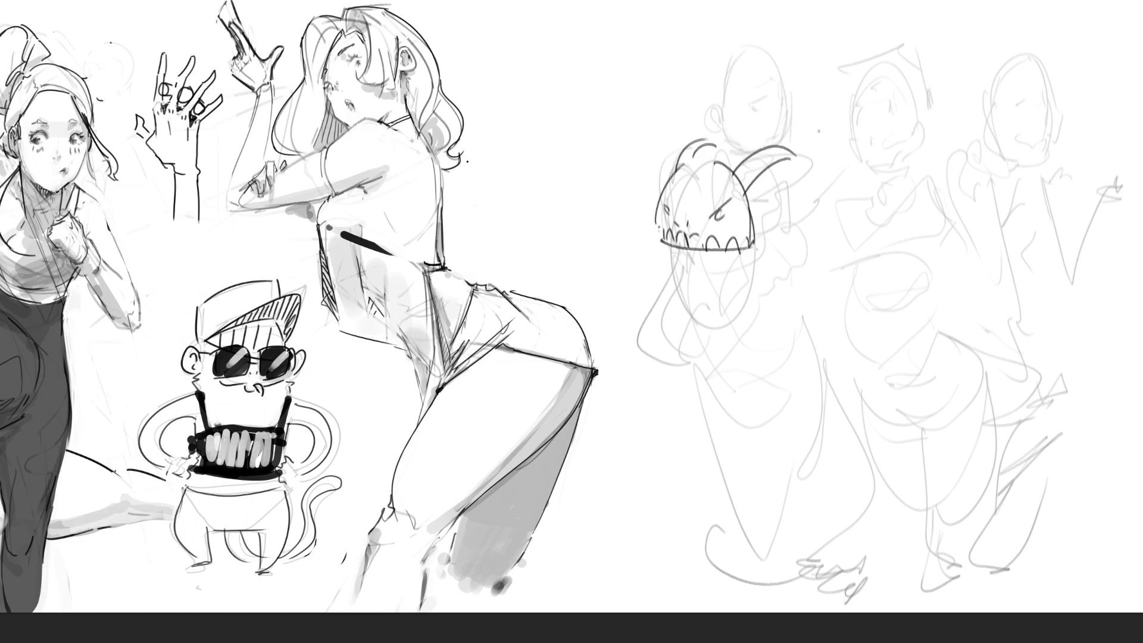
{"action": "mouse_move", "coordinate": [759, 206]}
{"action": "left_mouse_down"}
{"action": "mouse_move", "coordinate": [786, 161]}
{"action": "mouse_move", "coordinate": [819, 205]}
{"action": "mouse_move", "coordinate": [794, 229]}
{"action": "left_mouse_up"}
{"action": "mouse_move", "coordinate": [813, 168]}
{"action": "left_mouse_down"}
{"action": "mouse_move", "coordinate": [832, 175]}
{"action": "mouse_move", "coordinate": [827, 207]}
{"action": "left_mouse_up"}
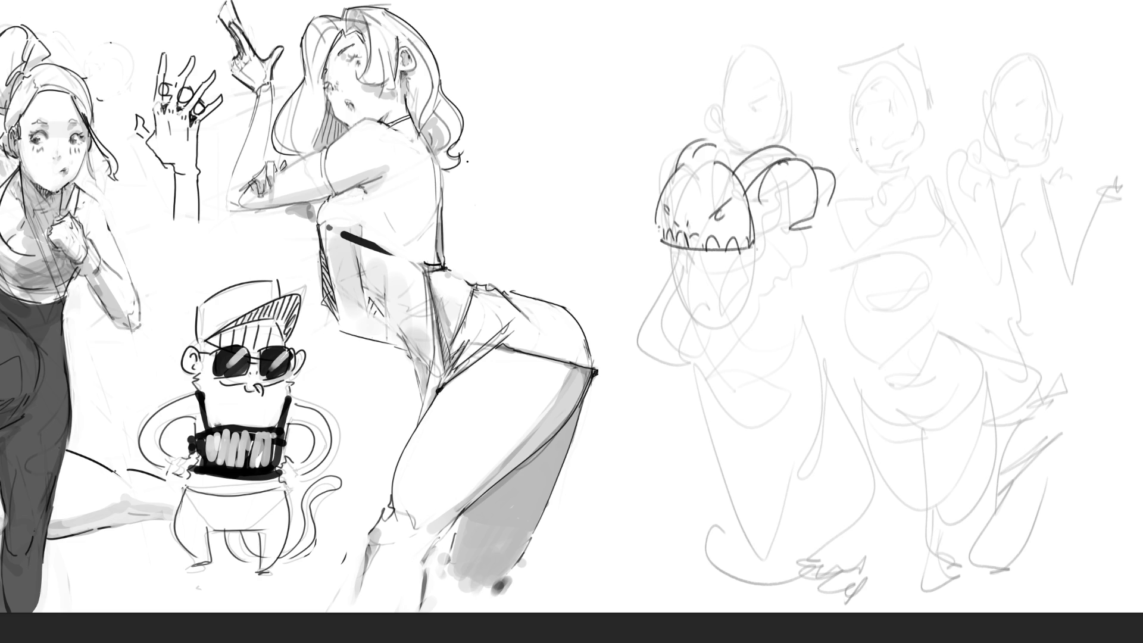
Draw and darken the open monster mouth below the teeth, undoing an overlong stroke.
{"action": "left_click_drag", "start_coordinate": [684, 253], "coordinate": [707, 307]}
{"action": "mouse_move", "coordinate": [728, 257]}
{"action": "left_mouse_down"}
{"action": "mouse_move", "coordinate": [727, 268]}
{"action": "mouse_move", "coordinate": [679, 272]}
{"action": "mouse_move", "coordinate": [726, 279]}
{"action": "left_mouse_up"}
{"action": "left_click_drag", "start_coordinate": [741, 249], "coordinate": [730, 292]}
{"action": "left_click_drag", "start_coordinate": [679, 247], "coordinate": [677, 268]}
{"action": "mouse_move", "coordinate": [675, 268]}
{"action": "left_mouse_down"}
{"action": "mouse_move", "coordinate": [695, 325]}
{"action": "mouse_move", "coordinate": [674, 293]}
{"action": "mouse_move", "coordinate": [675, 308]}
{"action": "mouse_move", "coordinate": [716, 316]}
{"action": "mouse_move", "coordinate": [743, 261]}
{"action": "left_mouse_up"}
{"action": "key", "text": "ctrl+z"}
{"action": "left_click_drag", "start_coordinate": [745, 252], "coordinate": [743, 293]}
{"action": "left_click_drag", "start_coordinate": [688, 323], "coordinate": [738, 318]}
{"action": "mouse_move", "coordinate": [753, 245]}
{"action": "left_mouse_down"}
{"action": "mouse_move", "coordinate": [748, 296]}
{"action": "mouse_move", "coordinate": [804, 282]}
{"action": "mouse_move", "coordinate": [799, 266]}
{"action": "mouse_move", "coordinate": [776, 281]}
{"action": "left_mouse_up"}
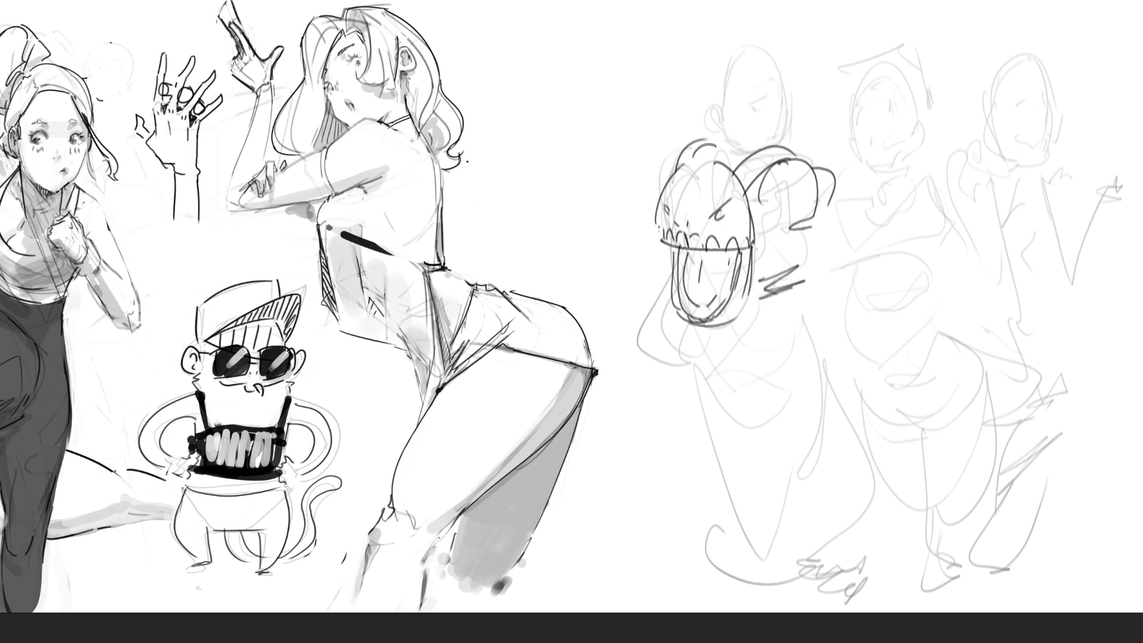
Block in the boxy shirt body and the lower box of the shorts under the mouth.
{"action": "left_click_drag", "start_coordinate": [802, 229], "coordinate": [796, 268]}
{"action": "left_click_drag", "start_coordinate": [798, 259], "coordinate": [758, 282]}
{"action": "mouse_move", "coordinate": [789, 238]}
{"action": "left_mouse_down"}
{"action": "mouse_move", "coordinate": [784, 275]}
{"action": "mouse_move", "coordinate": [728, 318]}
{"action": "mouse_move", "coordinate": [748, 320]}
{"action": "mouse_move", "coordinate": [746, 385]}
{"action": "left_mouse_up"}
{"action": "left_click_drag", "start_coordinate": [697, 332], "coordinate": [744, 386]}
{"action": "mouse_move", "coordinate": [744, 330]}
{"action": "left_mouse_down"}
{"action": "mouse_move", "coordinate": [775, 338]}
{"action": "mouse_move", "coordinate": [759, 375]}
{"action": "left_mouse_up"}
{"action": "mouse_move", "coordinate": [804, 299]}
{"action": "left_mouse_down"}
{"action": "mouse_move", "coordinate": [784, 389]}
{"action": "mouse_move", "coordinate": [830, 389]}
{"action": "left_mouse_up"}
{"action": "mouse_move", "coordinate": [695, 376]}
{"action": "left_mouse_down"}
{"action": "mouse_move", "coordinate": [752, 414]}
{"action": "mouse_move", "coordinate": [832, 415]}
{"action": "left_mouse_up"}
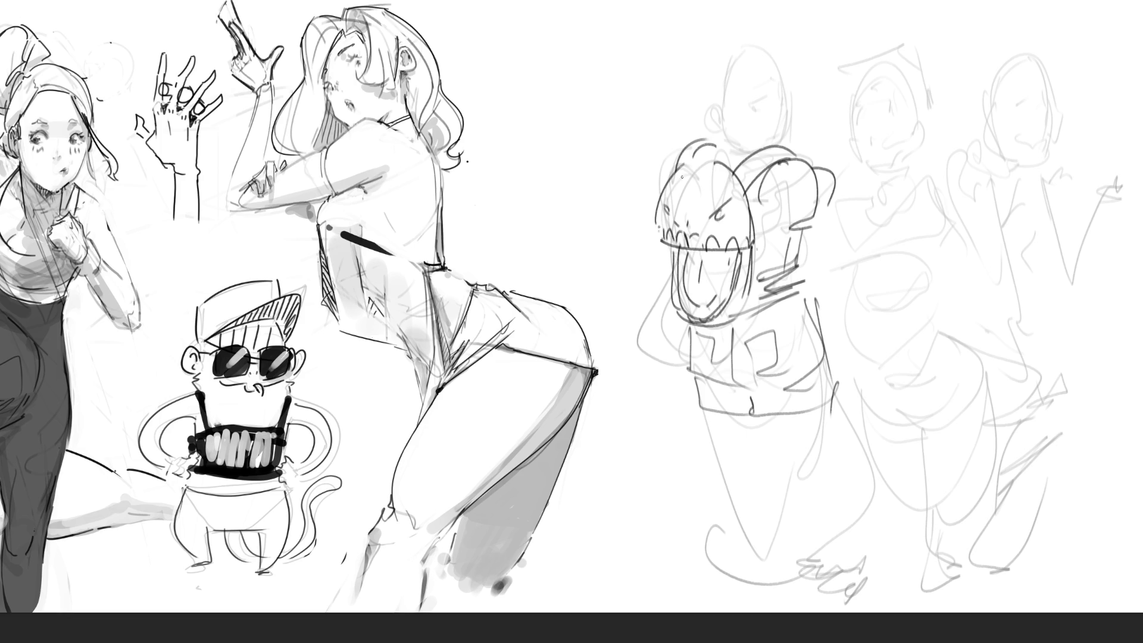
Add scalloped tufts atop the backpack and draw the girl's legs and foot below the shorts.
{"action": "mouse_move", "coordinate": [682, 176]}
{"action": "left_mouse_down"}
{"action": "mouse_move", "coordinate": [710, 150]}
{"action": "mouse_move", "coordinate": [727, 162]}
{"action": "left_mouse_up"}
{"action": "mouse_move", "coordinate": [757, 424]}
{"action": "left_mouse_down"}
{"action": "mouse_move", "coordinate": [779, 516]}
{"action": "mouse_move", "coordinate": [802, 524]}
{"action": "left_mouse_up"}
{"action": "left_click_drag", "start_coordinate": [828, 413], "coordinate": [817, 567]}
{"action": "mouse_move", "coordinate": [705, 413]}
{"action": "left_mouse_down"}
{"action": "mouse_move", "coordinate": [737, 534]}
{"action": "mouse_move", "coordinate": [764, 531]}
{"action": "mouse_move", "coordinate": [759, 555]}
{"action": "left_mouse_up"}
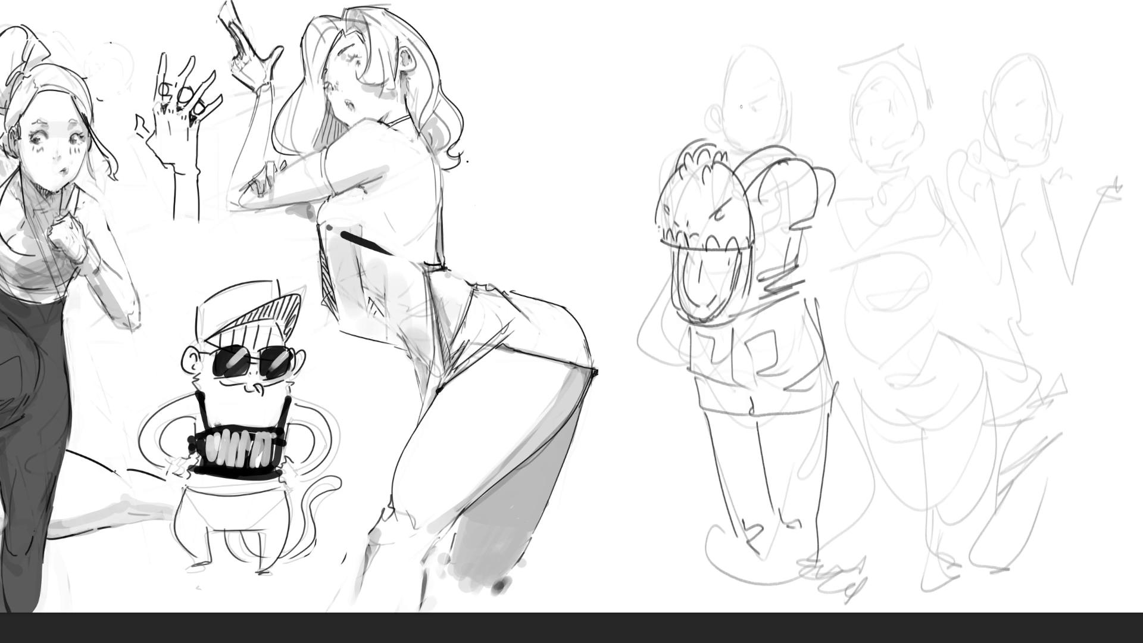
Draw the backpack girl's ear, eyebrow, eye, nose and head outline, undoing stray strokes.
{"action": "mouse_move", "coordinate": [741, 96]}
{"action": "left_mouse_down"}
{"action": "mouse_move", "coordinate": [734, 123]}
{"action": "mouse_move", "coordinate": [769, 93]}
{"action": "mouse_move", "coordinate": [793, 113]}
{"action": "left_mouse_up"}
{"action": "key", "text": "ctrl+z"}
{"action": "left_click_drag", "start_coordinate": [783, 120], "coordinate": [781, 148]}
{"action": "left_click_drag", "start_coordinate": [725, 134], "coordinate": [752, 146]}
{"action": "key", "text": "ctrl+z"}
{"action": "mouse_move", "coordinate": [692, 102]}
{"action": "left_mouse_down"}
{"action": "mouse_move", "coordinate": [720, 132]}
{"action": "mouse_move", "coordinate": [738, 56]}
{"action": "mouse_move", "coordinate": [750, 61]}
{"action": "left_mouse_up"}
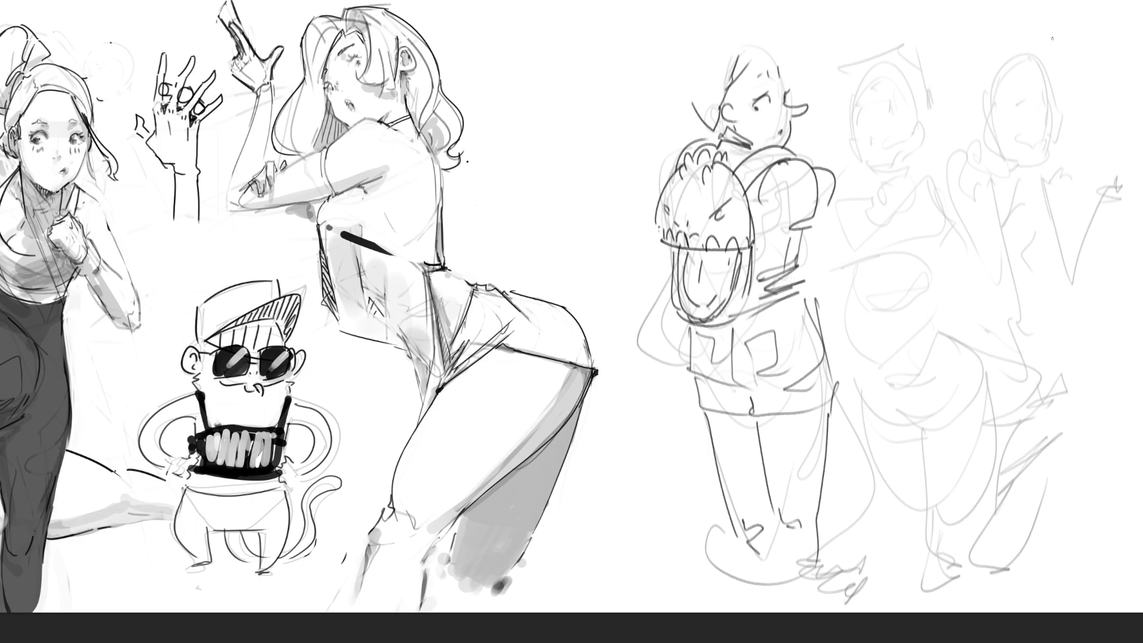
Give the rightmost rough figure a smiling mouth and eyes.
{"action": "left_click_drag", "start_coordinate": [1023, 141], "coordinate": [1040, 152]}
{"action": "mouse_move", "coordinate": [1015, 117]}
{"action": "left_mouse_down"}
{"action": "mouse_move", "coordinate": [1050, 118]}
{"action": "mouse_move", "coordinate": [1040, 156]}
{"action": "mouse_move", "coordinate": [1004, 156]}
{"action": "left_mouse_up"}
Ink the smiling girl's hair, jaw, neck and shoulder.
{"action": "mouse_move", "coordinate": [1029, 58]}
{"action": "left_mouse_down"}
{"action": "mouse_move", "coordinate": [1068, 111]}
{"action": "mouse_move", "coordinate": [993, 118]}
{"action": "mouse_move", "coordinate": [1005, 156]}
{"action": "mouse_move", "coordinate": [1000, 101]}
{"action": "mouse_move", "coordinate": [1007, 152]}
{"action": "mouse_move", "coordinate": [991, 112]}
{"action": "mouse_move", "coordinate": [980, 130]}
{"action": "mouse_move", "coordinate": [987, 116]}
{"action": "left_mouse_up"}
{"action": "left_click_drag", "start_coordinate": [967, 63], "coordinate": [1029, 50]}
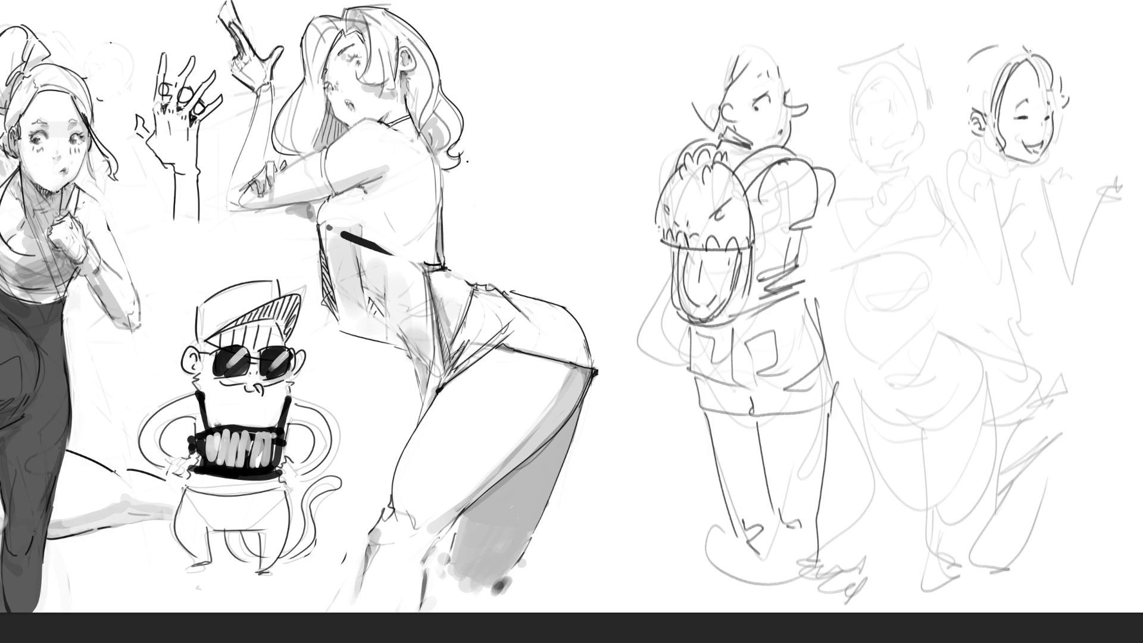
{"action": "left_click_drag", "start_coordinate": [1000, 157], "coordinate": [1020, 166]}
{"action": "mouse_move", "coordinate": [977, 135]}
{"action": "left_mouse_down"}
{"action": "mouse_move", "coordinate": [980, 160]}
{"action": "mouse_move", "coordinate": [1014, 182]}
{"action": "left_mouse_up"}
{"action": "mouse_move", "coordinate": [973, 145]}
{"action": "left_mouse_down"}
{"action": "mouse_move", "coordinate": [934, 170]}
{"action": "mouse_move", "coordinate": [987, 177]}
{"action": "mouse_move", "coordinate": [953, 234]}
{"action": "left_mouse_up"}
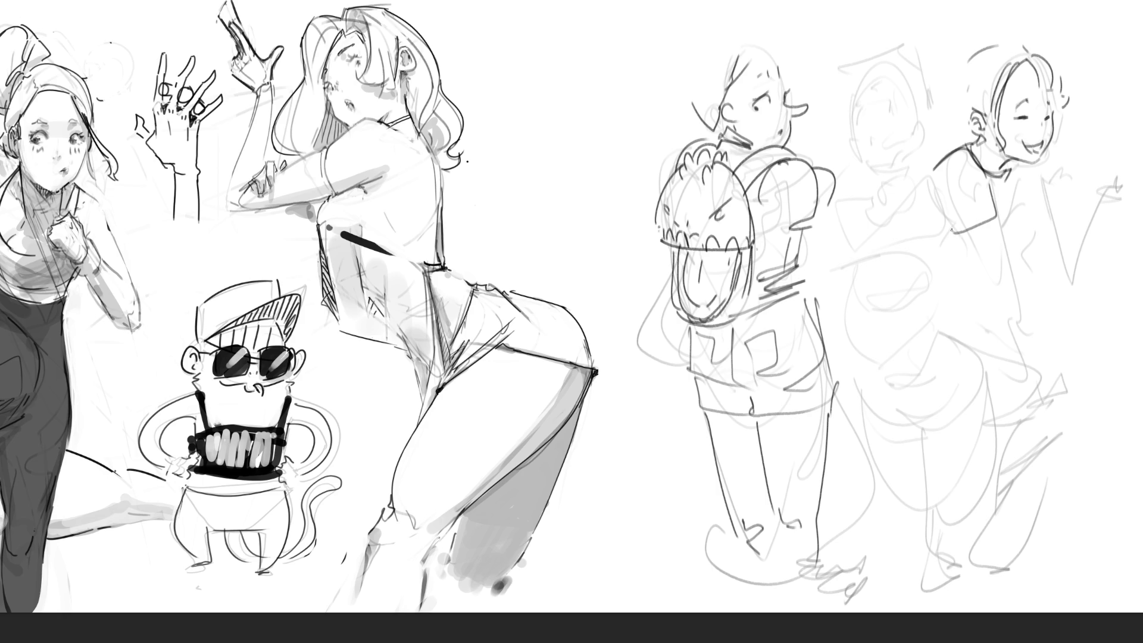
Draw her sleeve, torso line, hanging arm and the raised hand with fingers.
{"action": "left_click_drag", "start_coordinate": [935, 186], "coordinate": [986, 279]}
{"action": "mouse_move", "coordinate": [997, 218]}
{"action": "left_mouse_down"}
{"action": "mouse_move", "coordinate": [1008, 304]}
{"action": "mouse_move", "coordinate": [1001, 301]}
{"action": "mouse_move", "coordinate": [1024, 378]}
{"action": "left_mouse_up"}
{"action": "left_click_drag", "start_coordinate": [994, 308], "coordinate": [1032, 406]}
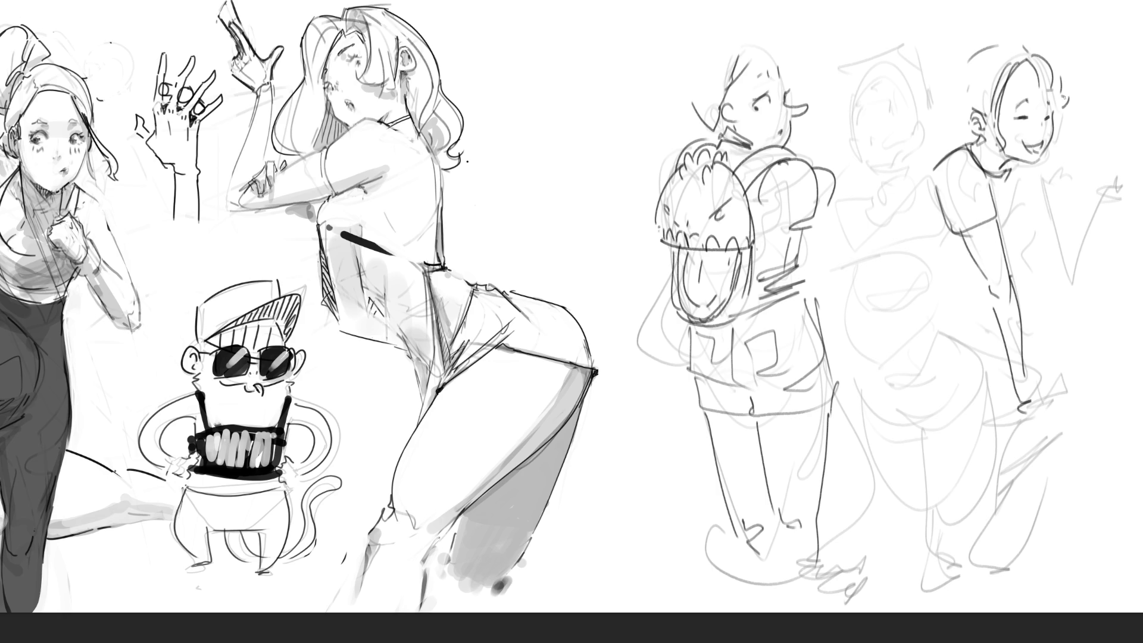
{"action": "mouse_move", "coordinate": [1033, 168]}
{"action": "left_mouse_down"}
{"action": "mouse_move", "coordinate": [1055, 207]}
{"action": "mouse_move", "coordinate": [1040, 236]}
{"action": "mouse_move", "coordinate": [1068, 241]}
{"action": "mouse_move", "coordinate": [1058, 268]}
{"action": "mouse_move", "coordinate": [1104, 194]}
{"action": "mouse_move", "coordinate": [1092, 234]}
{"action": "left_mouse_up"}
{"action": "mouse_move", "coordinate": [1094, 233]}
{"action": "left_mouse_down"}
{"action": "mouse_move", "coordinate": [1075, 280]}
{"action": "mouse_move", "coordinate": [1060, 281]}
{"action": "left_mouse_up"}
{"action": "mouse_move", "coordinate": [1100, 197]}
{"action": "left_mouse_down"}
{"action": "mouse_move", "coordinate": [1142, 184]}
{"action": "mouse_move", "coordinate": [1138, 211]}
{"action": "mouse_move", "coordinate": [1135, 191]}
{"action": "left_mouse_up"}
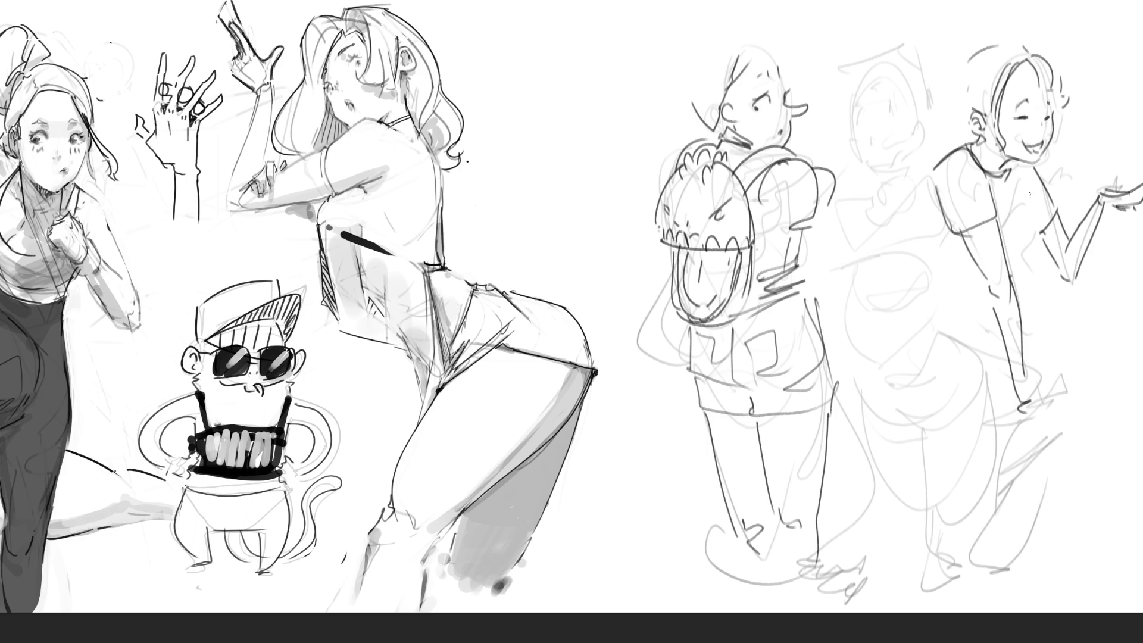
{"action": "left_click_drag", "start_coordinate": [1029, 192], "coordinate": [1010, 266]}
Outline the bent forearm reaching down-left and darken the hip and thigh curves.
{"action": "mouse_move", "coordinate": [934, 185]}
{"action": "left_mouse_down"}
{"action": "mouse_move", "coordinate": [902, 257]}
{"action": "mouse_move", "coordinate": [888, 245]}
{"action": "mouse_move", "coordinate": [886, 291]}
{"action": "mouse_move", "coordinate": [940, 267]}
{"action": "left_mouse_up"}
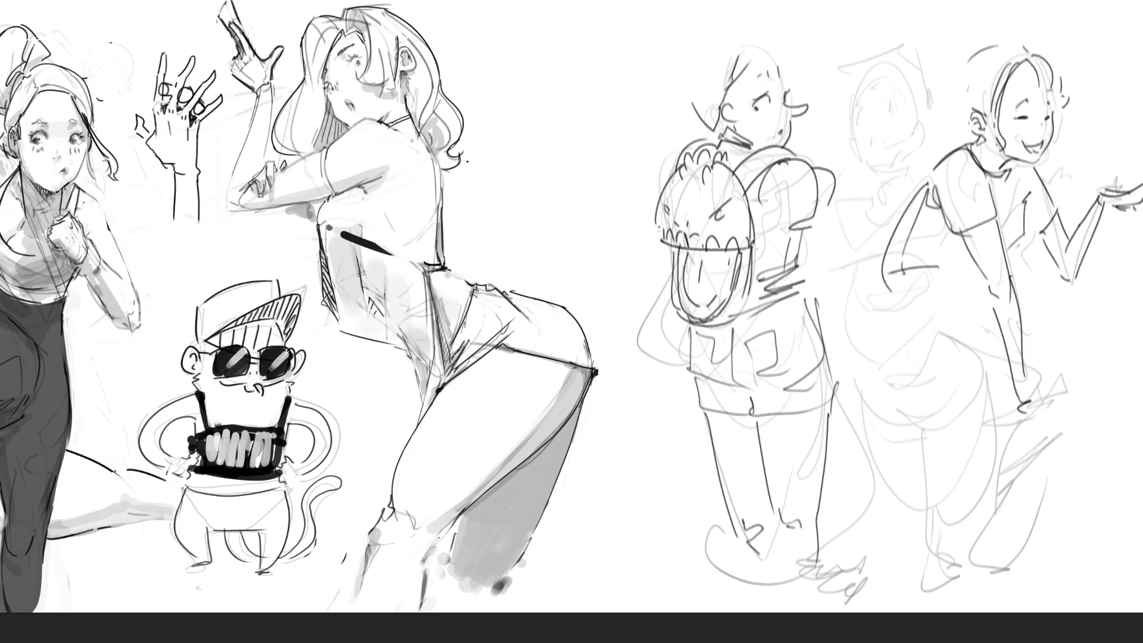
{"action": "mouse_move", "coordinate": [883, 289]}
{"action": "left_mouse_down"}
{"action": "mouse_move", "coordinate": [975, 290]}
{"action": "mouse_move", "coordinate": [981, 263]}
{"action": "left_mouse_up"}
{"action": "left_click_drag", "start_coordinate": [981, 268], "coordinate": [980, 286]}
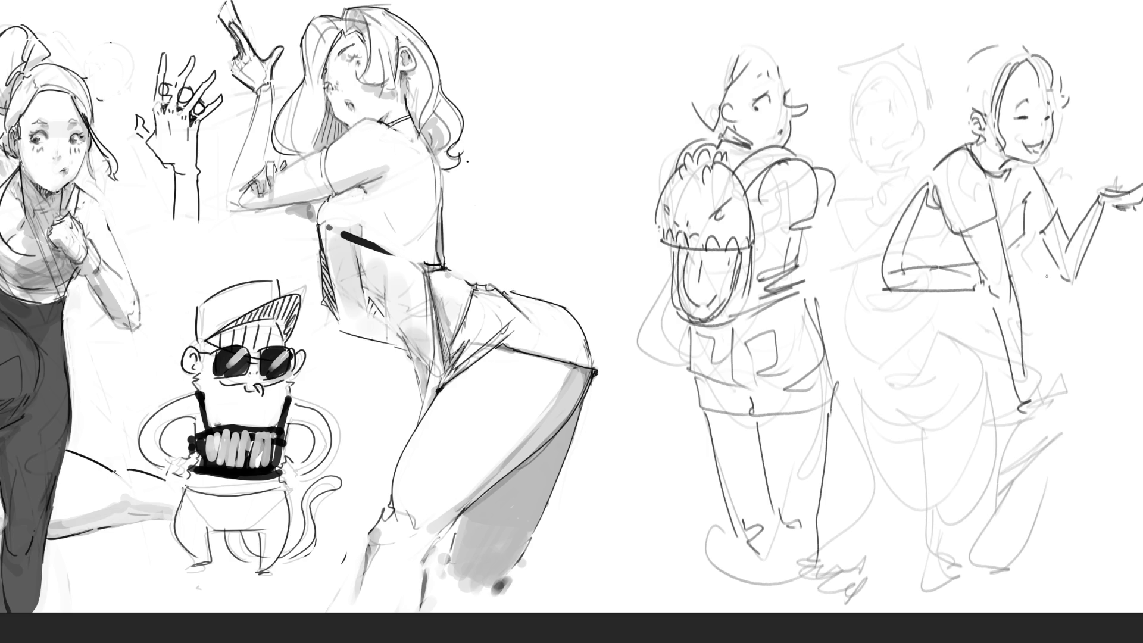
{"action": "left_click_drag", "start_coordinate": [884, 295], "coordinate": [897, 358]}
{"action": "mouse_move", "coordinate": [896, 359]}
{"action": "left_mouse_down"}
{"action": "mouse_move", "coordinate": [942, 380]}
{"action": "mouse_move", "coordinate": [993, 334]}
{"action": "mouse_move", "coordinate": [966, 317]}
{"action": "left_mouse_up"}
{"action": "left_click_drag", "start_coordinate": [963, 288], "coordinate": [983, 309]}
{"action": "left_click_drag", "start_coordinate": [980, 311], "coordinate": [991, 342]}
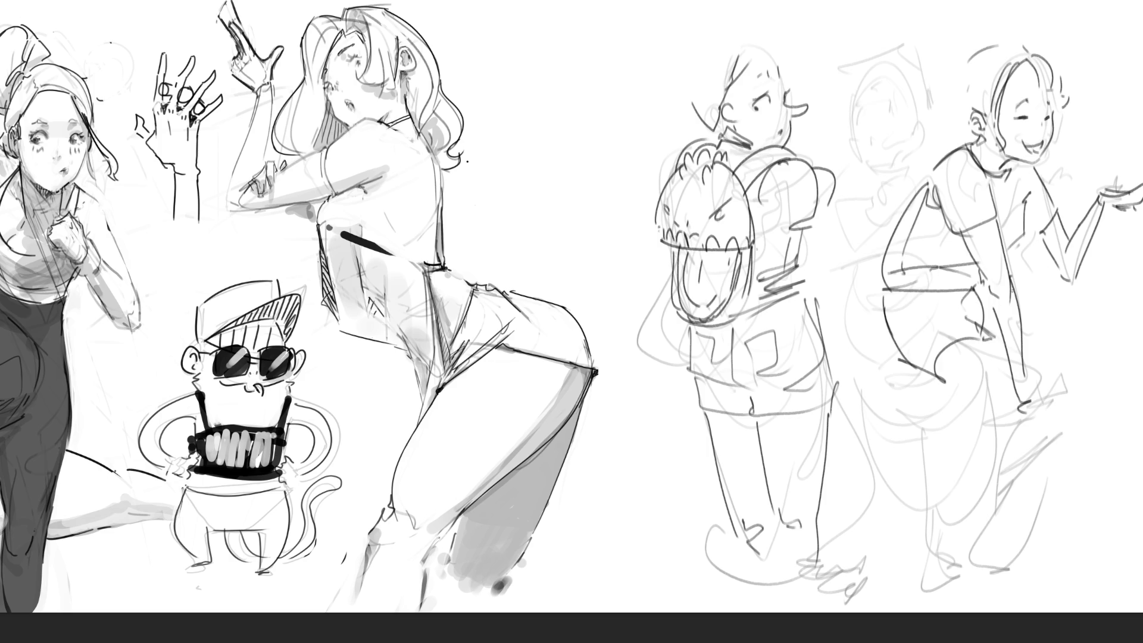
{"action": "left_click_drag", "start_coordinate": [1023, 289], "coordinate": [1012, 309]}
{"action": "left_click_drag", "start_coordinate": [1030, 325], "coordinate": [1007, 359]}
Define her legs and hatched foot with dark strokes, undo the last ones, then mark the middle rough's face and cheek.
{"action": "left_click_drag", "start_coordinate": [941, 384], "coordinate": [948, 392]}
{"action": "left_click_drag", "start_coordinate": [970, 413], "coordinate": [991, 428]}
{"action": "left_click_drag", "start_coordinate": [1042, 393], "coordinate": [1028, 436]}
{"action": "mouse_move", "coordinate": [1026, 299]}
{"action": "left_mouse_down"}
{"action": "mouse_move", "coordinate": [1068, 375]}
{"action": "mouse_move", "coordinate": [1029, 438]}
{"action": "left_mouse_up"}
{"action": "left_click_drag", "start_coordinate": [972, 413], "coordinate": [948, 537]}
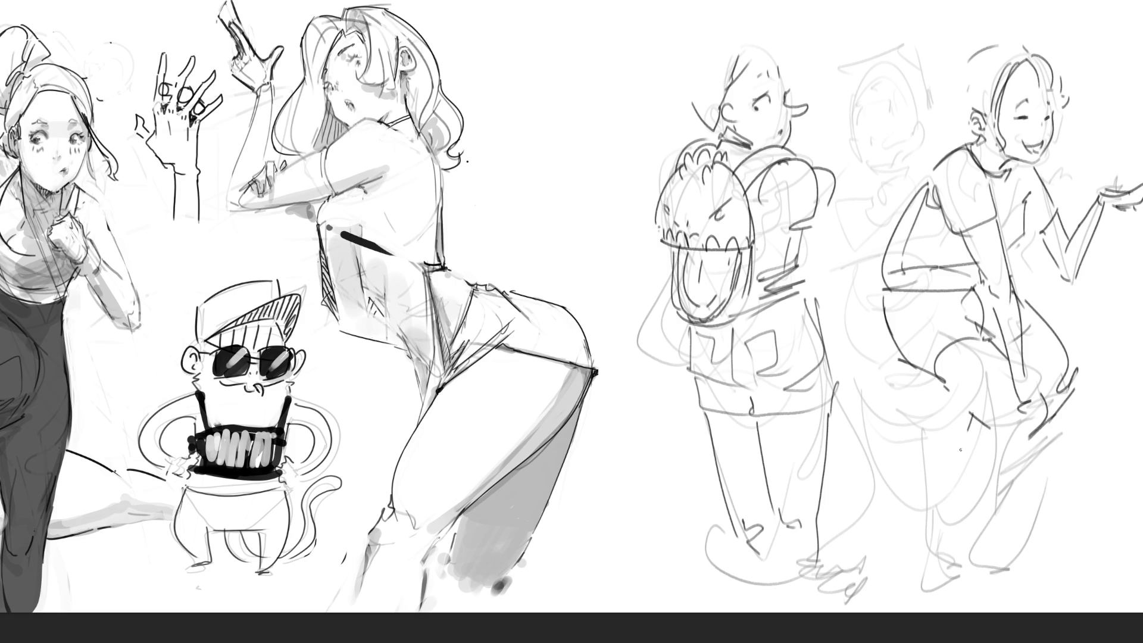
{"action": "left_click_drag", "start_coordinate": [1035, 424], "coordinate": [974, 541]}
{"action": "left_click_drag", "start_coordinate": [978, 540], "coordinate": [943, 572]}
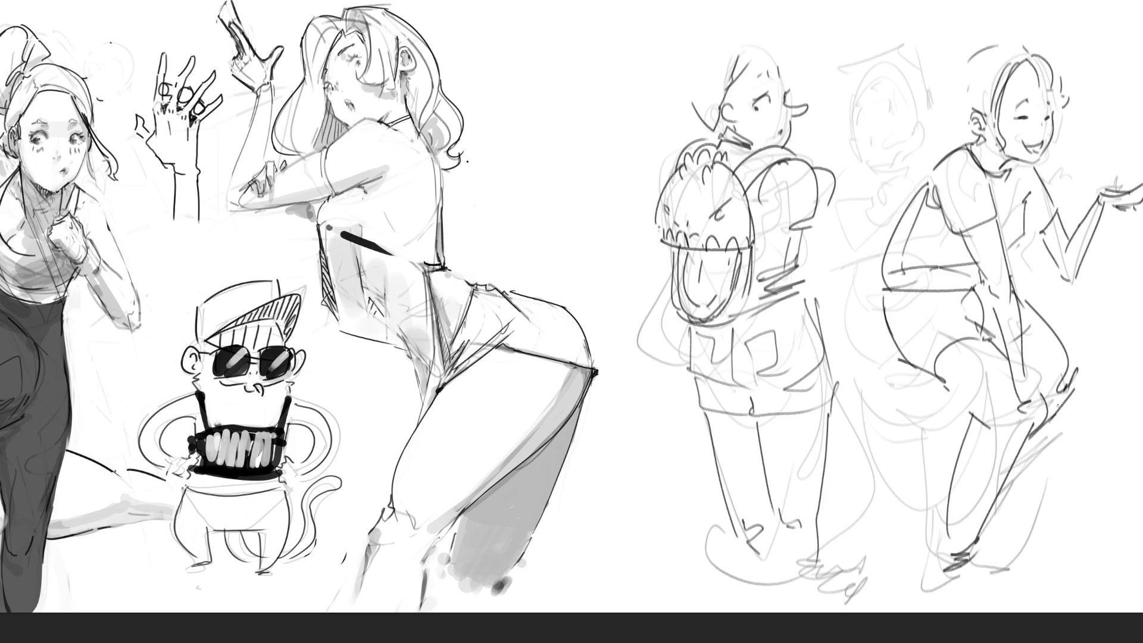
{"action": "left_click_drag", "start_coordinate": [1066, 383], "coordinate": [1014, 539]}
{"action": "key", "text": "ctrl+z"}
{"action": "key", "text": "ctrl+z"}
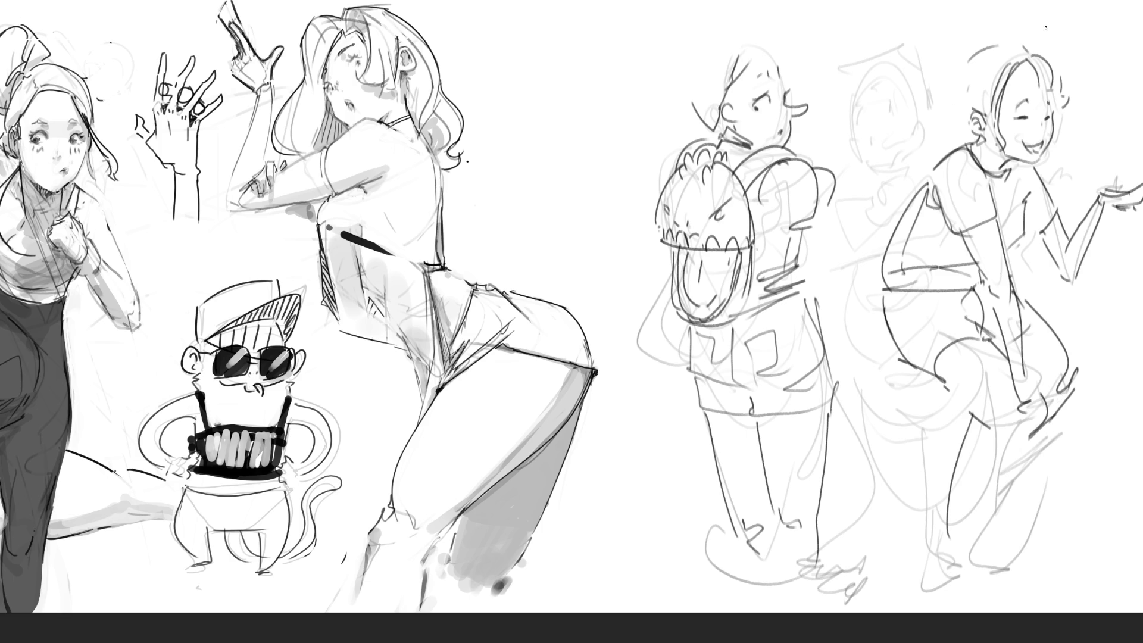
{"action": "mouse_move", "coordinate": [855, 113]}
{"action": "left_mouse_down"}
{"action": "mouse_move", "coordinate": [890, 107]}
{"action": "mouse_move", "coordinate": [863, 89]}
{"action": "left_mouse_up"}
{"action": "mouse_move", "coordinate": [899, 161]}
{"action": "left_mouse_down"}
{"action": "mouse_move", "coordinate": [914, 122]}
{"action": "mouse_move", "coordinate": [909, 161]}
{"action": "mouse_move", "coordinate": [900, 130]}
{"action": "mouse_move", "coordinate": [911, 166]}
{"action": "mouse_move", "coordinate": [889, 177]}
{"action": "mouse_move", "coordinate": [915, 188]}
{"action": "left_mouse_up"}
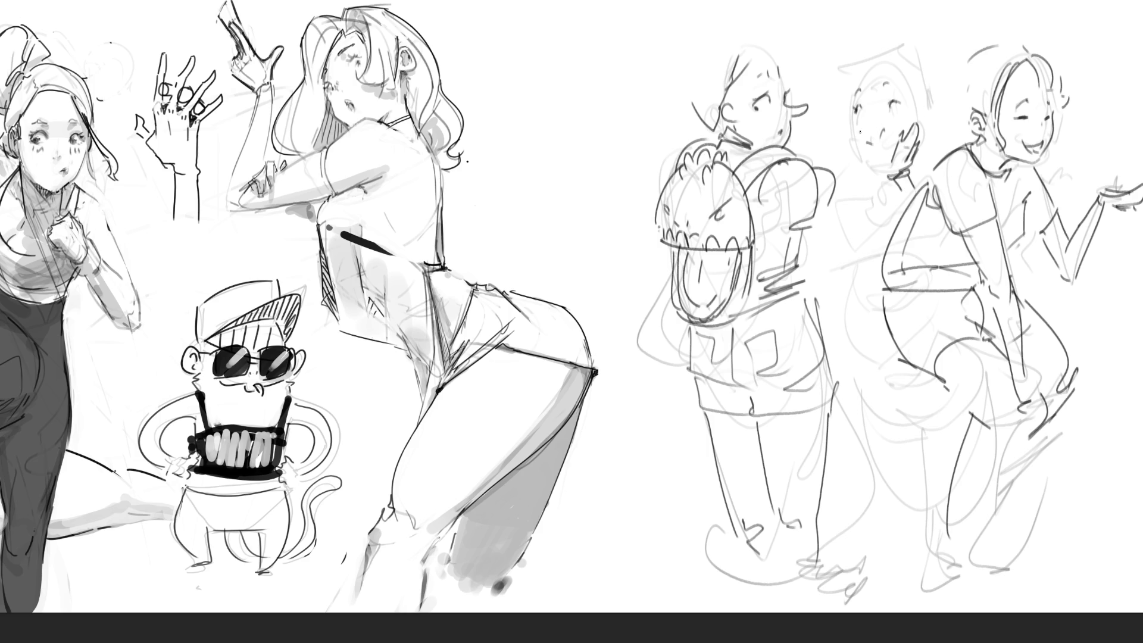
Pencil the middle rough's nose, ears, head top, hair and wristband.
{"action": "left_click_drag", "start_coordinate": [864, 124], "coordinate": [884, 162]}
{"action": "left_click_drag", "start_coordinate": [923, 109], "coordinate": [929, 129]}
{"action": "left_click_drag", "start_coordinate": [852, 131], "coordinate": [847, 142]}
{"action": "left_click_drag", "start_coordinate": [852, 87], "coordinate": [915, 105]}
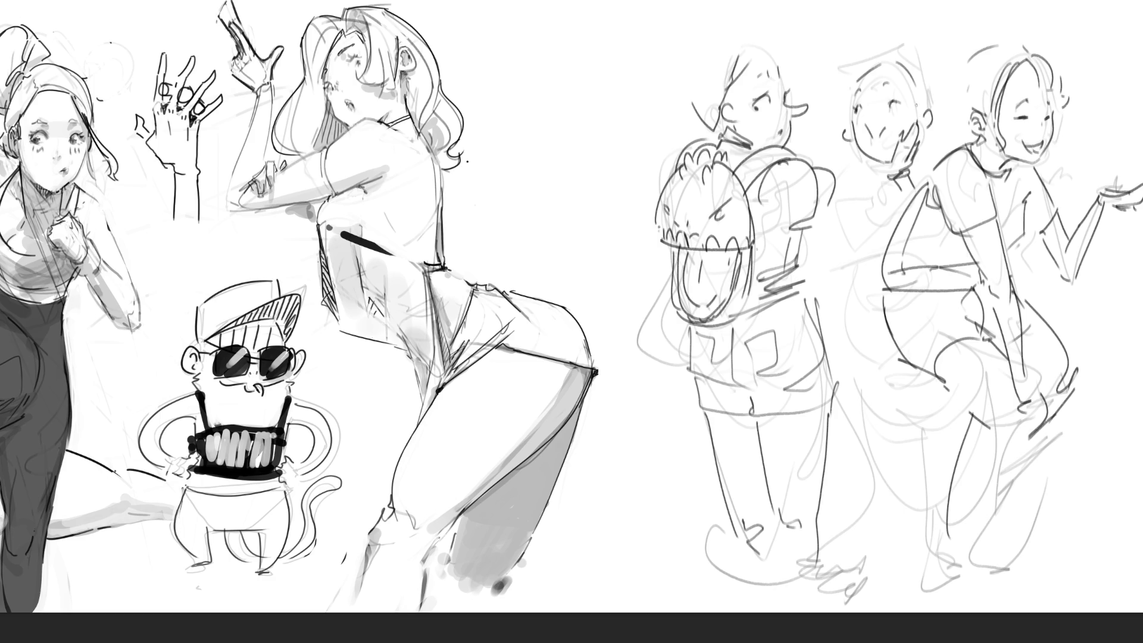
{"action": "mouse_move", "coordinate": [833, 81]}
{"action": "left_mouse_down"}
{"action": "mouse_move", "coordinate": [862, 53]}
{"action": "mouse_move", "coordinate": [926, 98]}
{"action": "mouse_move", "coordinate": [936, 134]}
{"action": "left_mouse_up"}
{"action": "mouse_move", "coordinate": [892, 169]}
{"action": "left_mouse_down"}
{"action": "mouse_move", "coordinate": [919, 172]}
{"action": "mouse_move", "coordinate": [839, 228]}
{"action": "left_mouse_up"}
Define the middle rough's torso, chest, hips and leg contours, then fit the sheet in view.
{"action": "mouse_move", "coordinate": [823, 277]}
{"action": "left_mouse_down"}
{"action": "mouse_move", "coordinate": [871, 272]}
{"action": "mouse_move", "coordinate": [884, 289]}
{"action": "left_mouse_up"}
{"action": "mouse_move", "coordinate": [858, 229]}
{"action": "left_mouse_down"}
{"action": "mouse_move", "coordinate": [848, 265]}
{"action": "mouse_move", "coordinate": [880, 254]}
{"action": "left_mouse_up"}
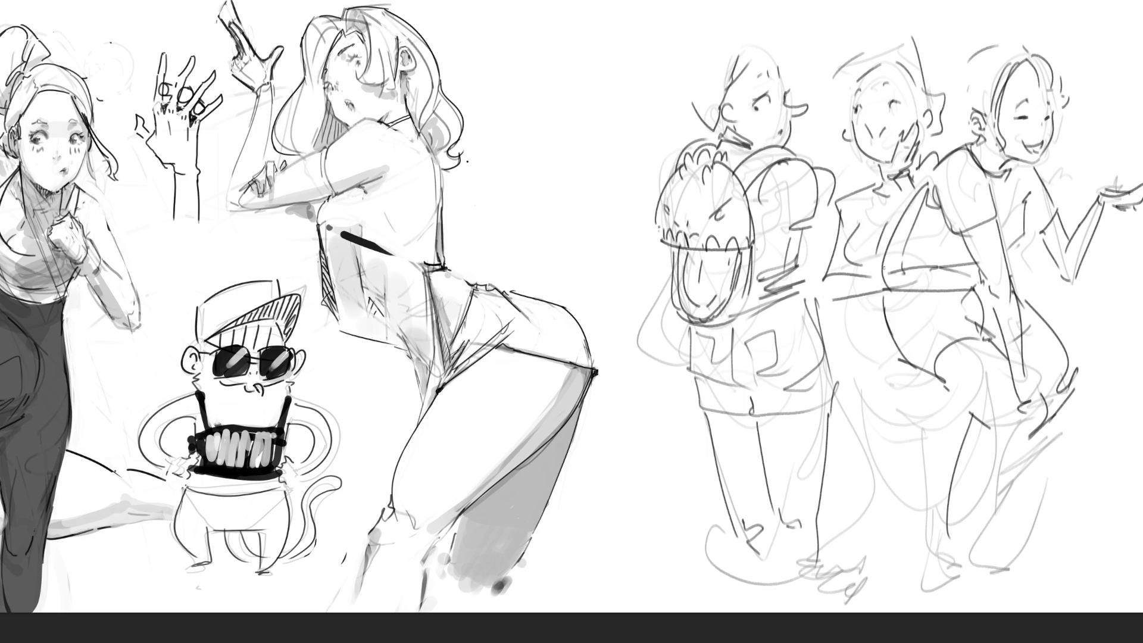
{"action": "left_click_drag", "start_coordinate": [875, 211], "coordinate": [885, 217]}
{"action": "mouse_move", "coordinate": [854, 297]}
{"action": "left_mouse_down"}
{"action": "mouse_move", "coordinate": [871, 375]}
{"action": "mouse_move", "coordinate": [931, 401]}
{"action": "left_mouse_up"}
{"action": "left_click_drag", "start_coordinate": [858, 376], "coordinate": [907, 414]}
{"action": "left_click_drag", "start_coordinate": [960, 392], "coordinate": [934, 414]}
{"action": "left_click_drag", "start_coordinate": [858, 372], "coordinate": [909, 515]}
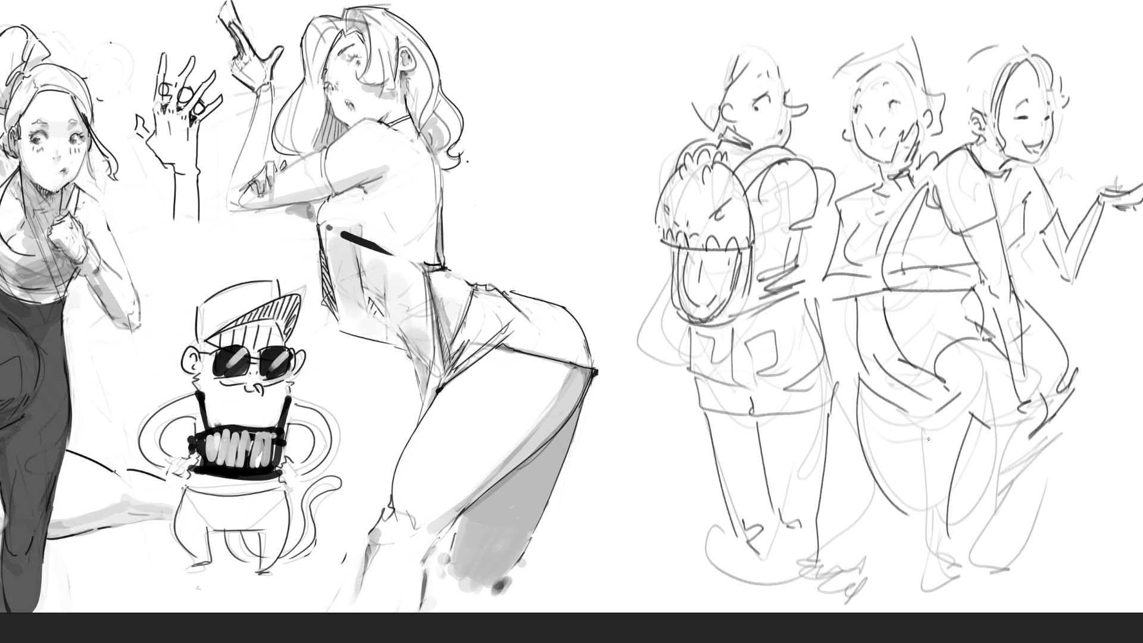
{"action": "left_click_drag", "start_coordinate": [930, 418], "coordinate": [924, 521]}
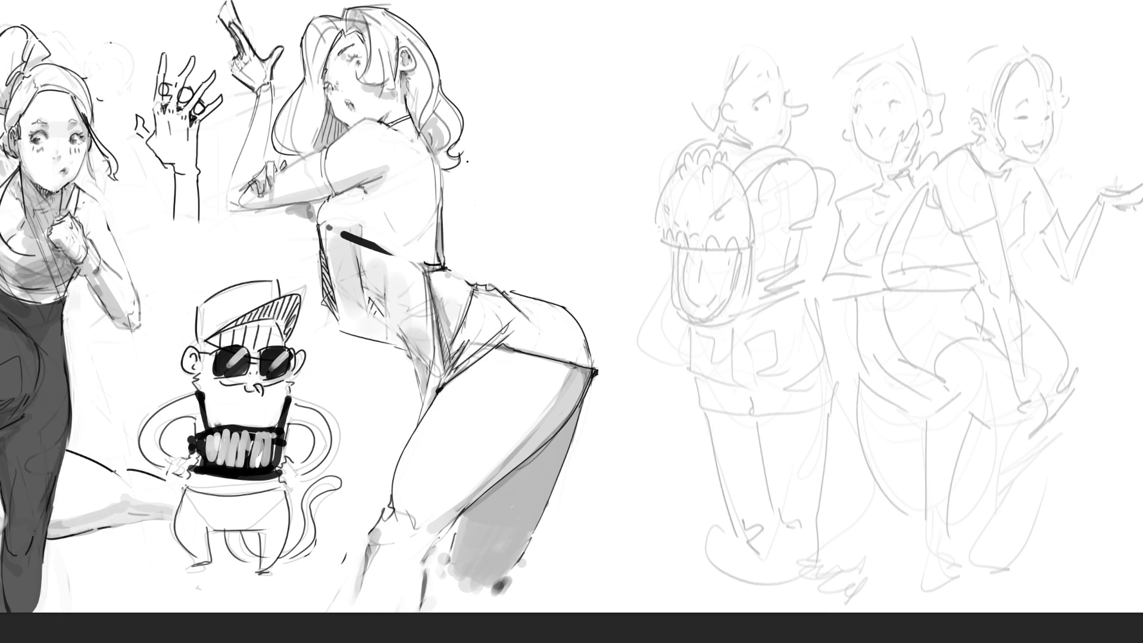
{"action": "key", "text": "ctrl+0"}
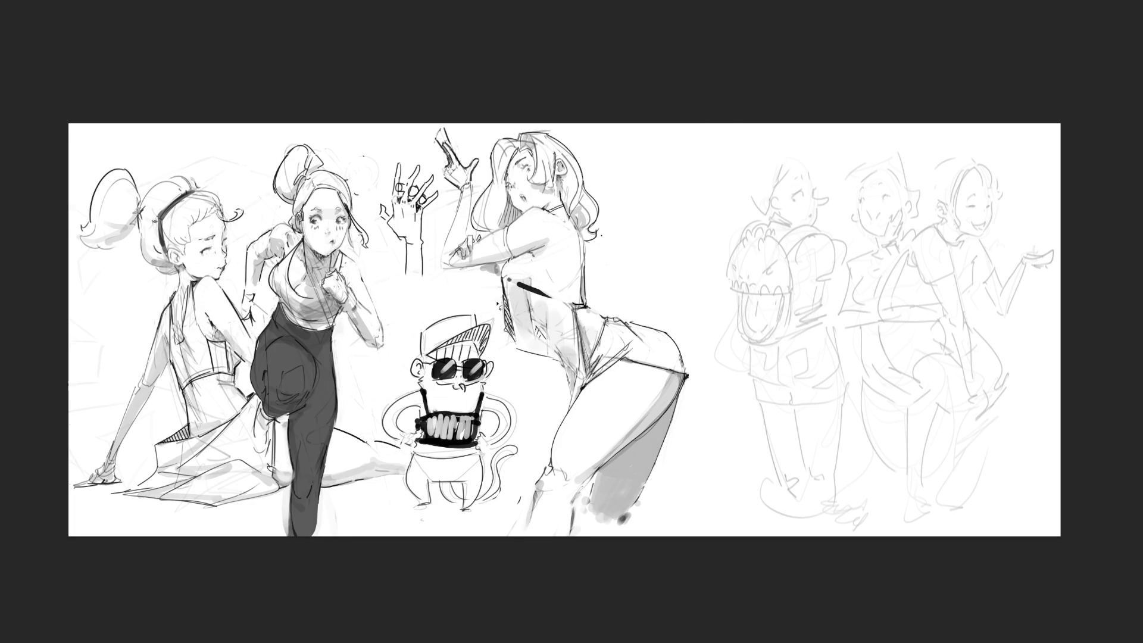
Lasso the sunglasses monkey and raised hand, delete them and deselect.
{"action": "left_click_drag", "start_coordinate": [505, 301], "coordinate": [456, 539]}
{"action": "mouse_move", "coordinate": [456, 539]}
{"action": "left_mouse_down"}
{"action": "mouse_move", "coordinate": [458, 291]}
{"action": "mouse_move", "coordinate": [415, 144]}
{"action": "mouse_move", "coordinate": [380, 206]}
{"action": "mouse_move", "coordinate": [410, 288]}
{"action": "mouse_move", "coordinate": [443, 229]}
{"action": "mouse_move", "coordinate": [444, 183]}
{"action": "mouse_move", "coordinate": [416, 157]}
{"action": "mouse_move", "coordinate": [361, 170]}
{"action": "mouse_move", "coordinate": [357, 198]}
{"action": "mouse_move", "coordinate": [383, 224]}
{"action": "left_mouse_up"}
{"action": "key", "text": "Delete"}
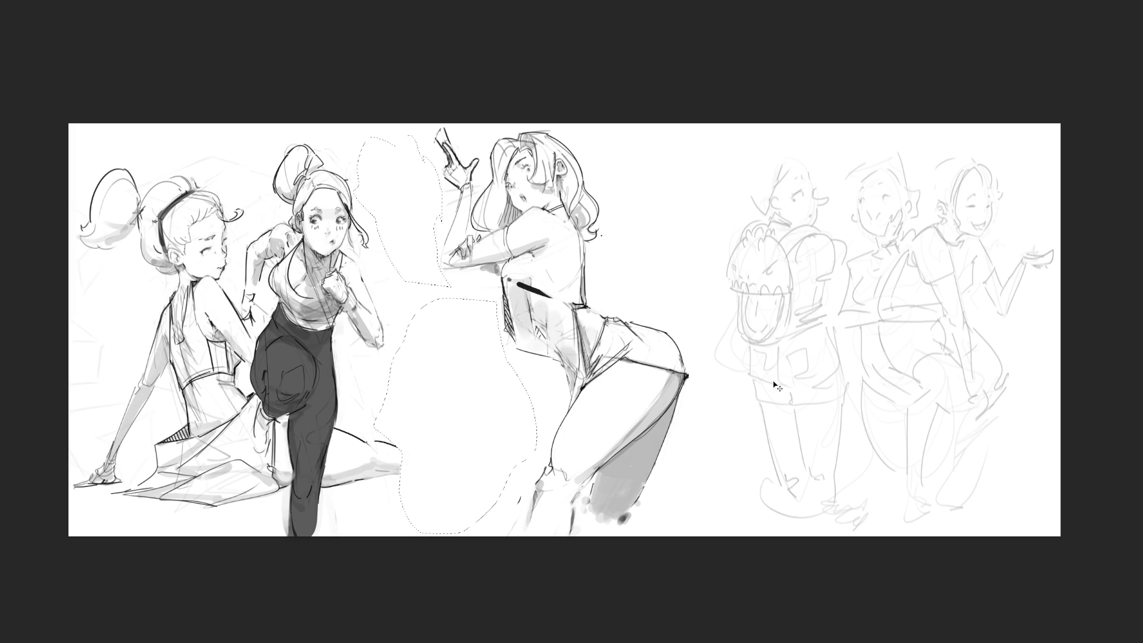
{"action": "key", "text": "ctrl+d"}
Lasso the posing girl and move her to the right edge of the sheet.
{"action": "mouse_move", "coordinate": [724, 308]}
{"action": "left_mouse_down"}
{"action": "mouse_move", "coordinate": [436, 303]}
{"action": "mouse_move", "coordinate": [880, 536]}
{"action": "left_mouse_up"}
{"action": "left_click_drag", "start_coordinate": [669, 330], "coordinate": [1033, 339]}
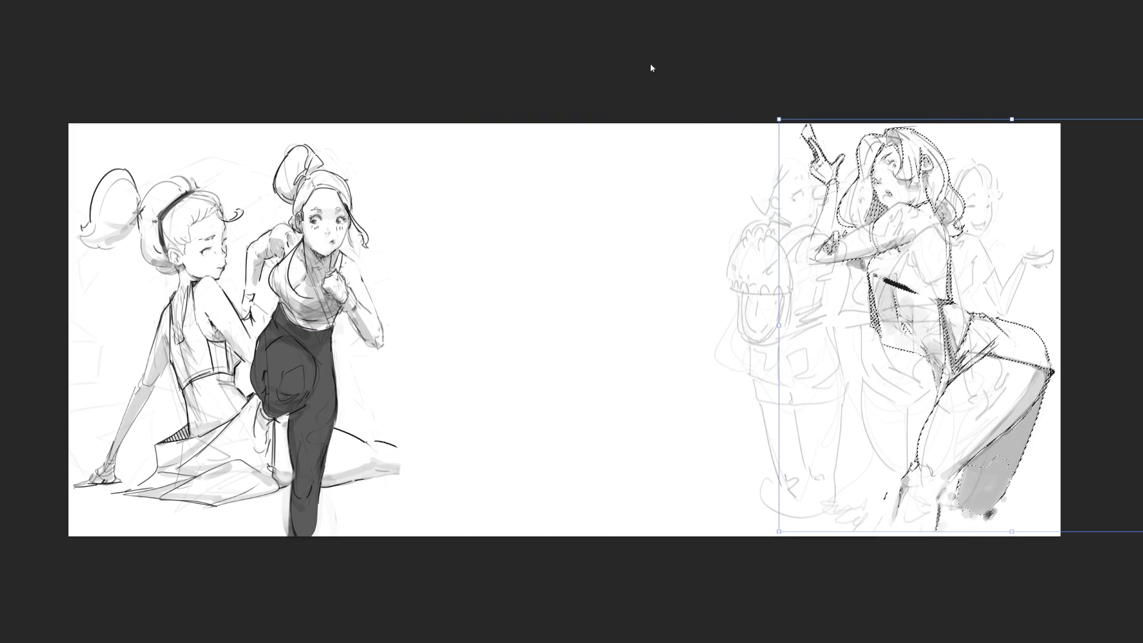
{"action": "key", "text": "Return"}
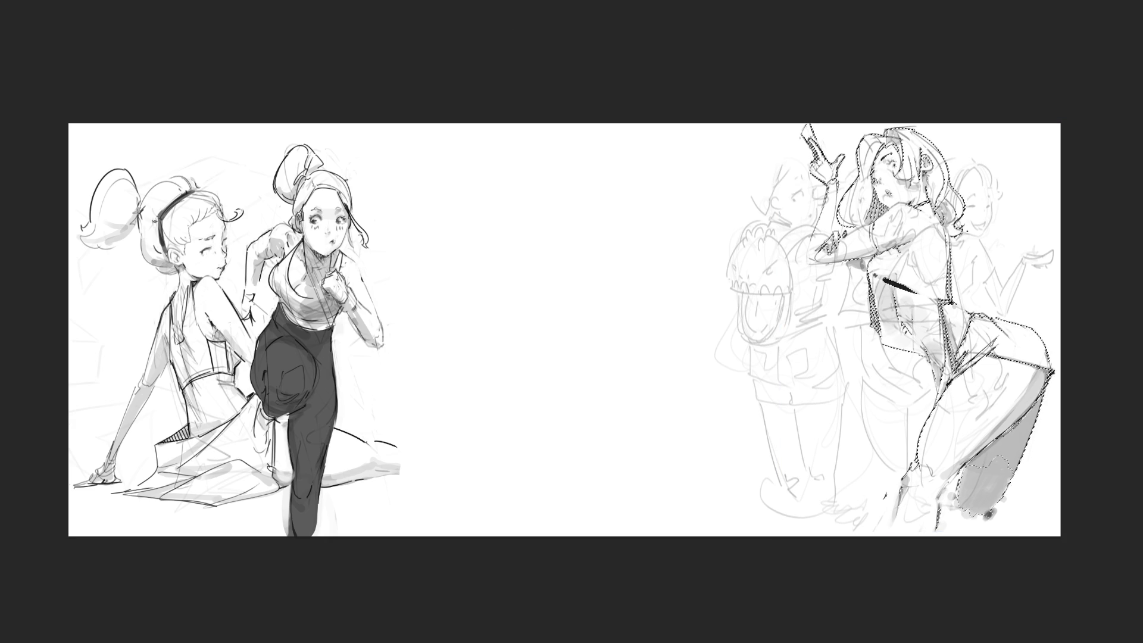
{"action": "key", "text": "ctrl+d"}
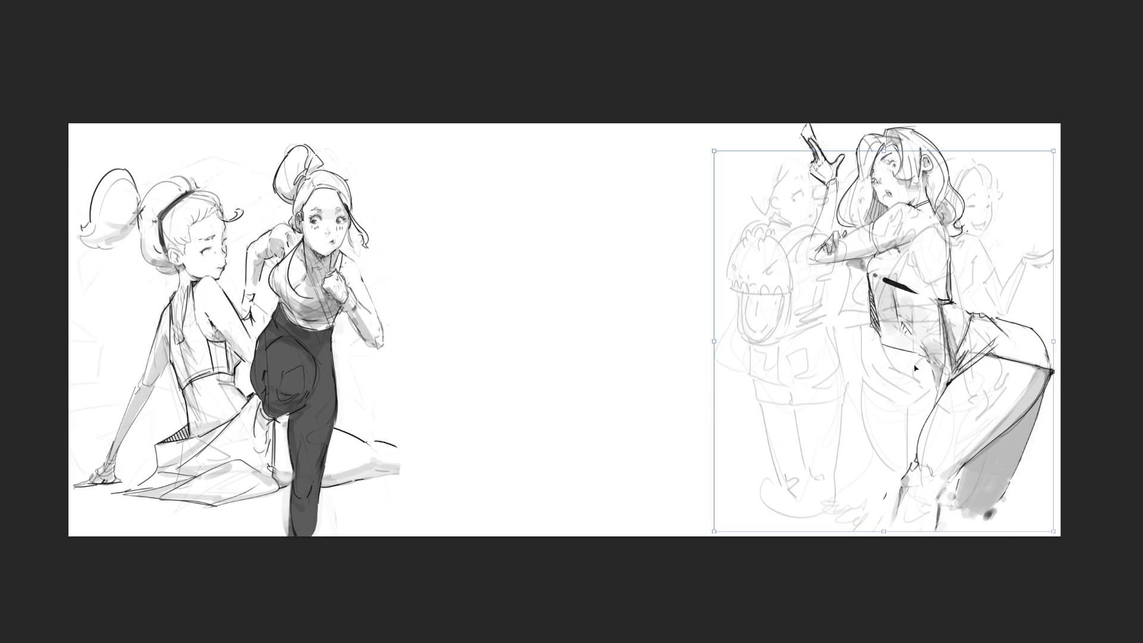
Move the three roughs to the sheet centre and flip them horizontally.
{"action": "mouse_move", "coordinate": [1002, 411]}
{"action": "left_mouse_down"}
{"action": "mouse_move", "coordinate": [727, 336]}
{"action": "mouse_move", "coordinate": [607, 346]}
{"action": "left_mouse_up"}
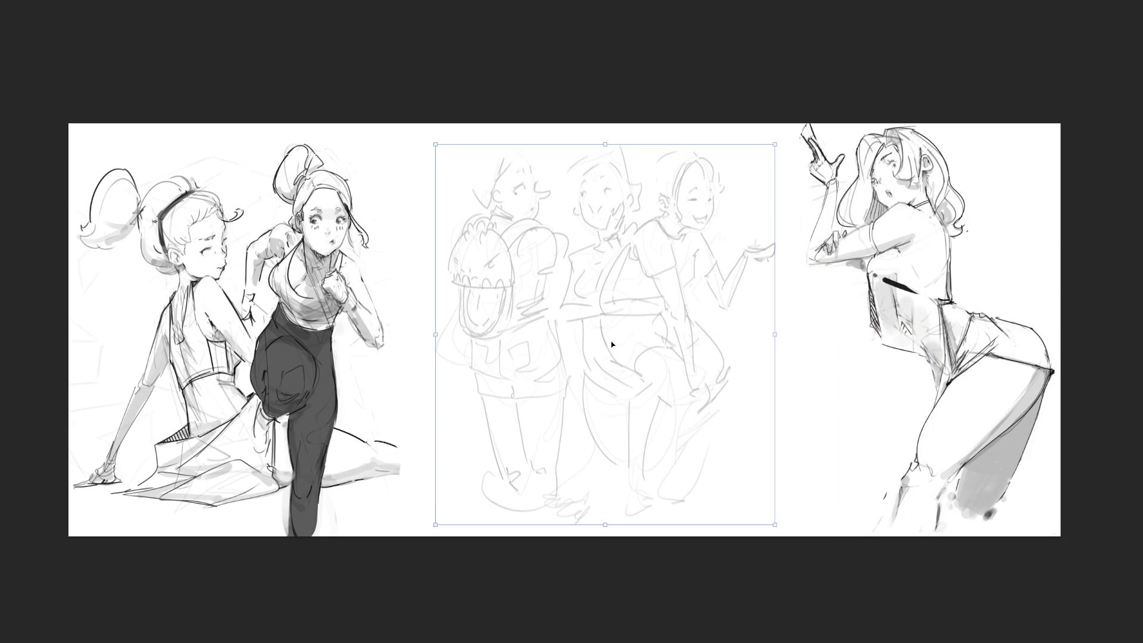
{"action": "key", "text": "Return"}
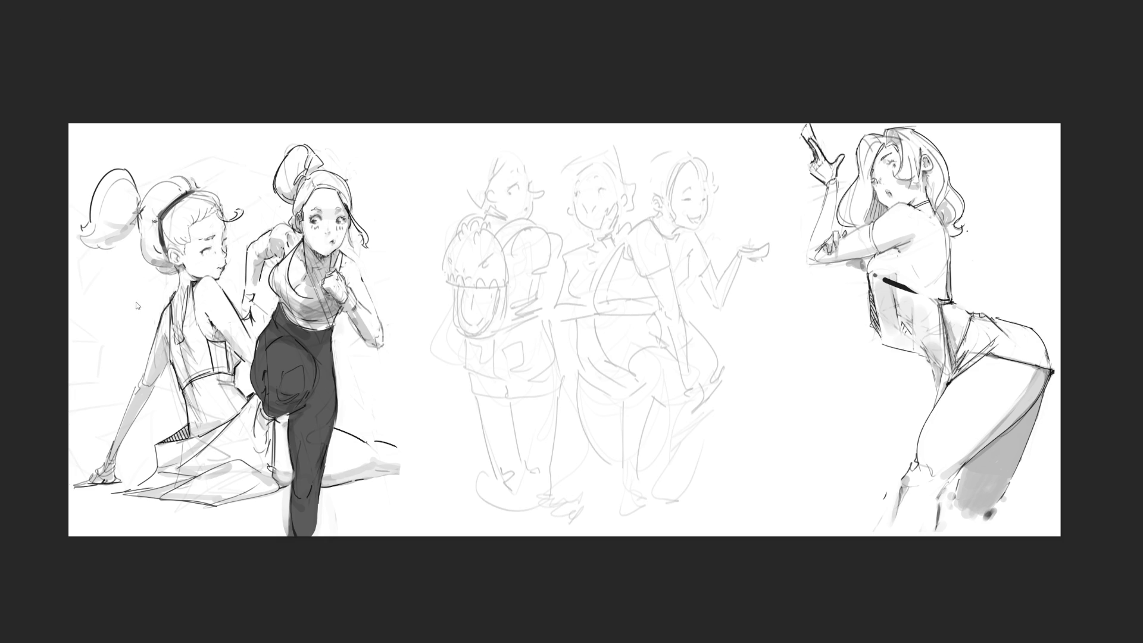
{"action": "key", "text": "h"}
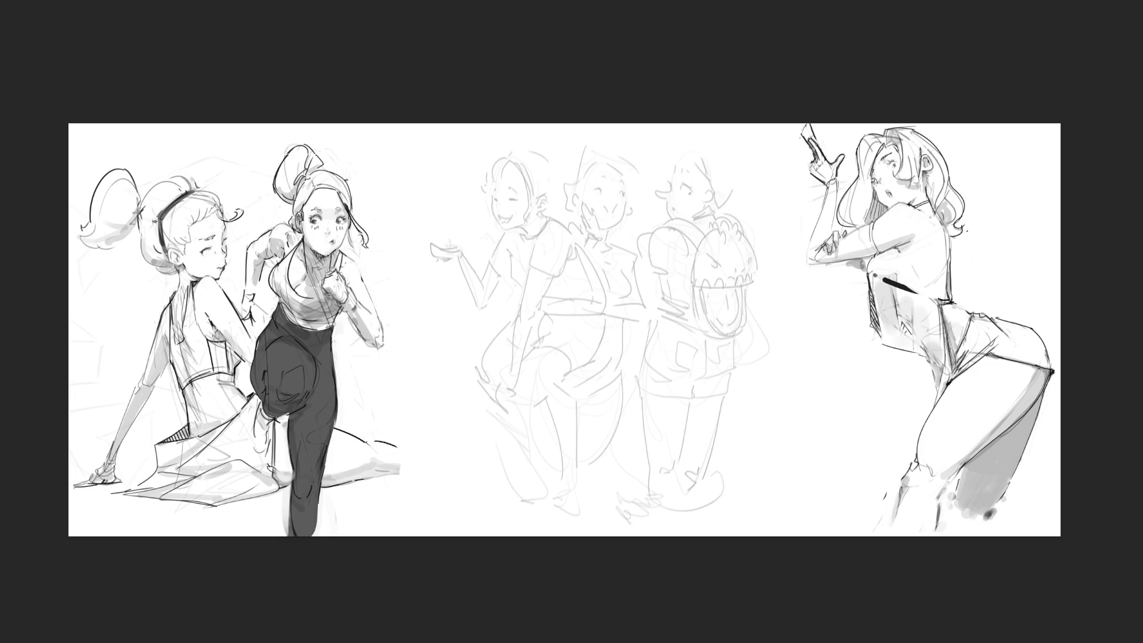
{"action": "scroll", "coordinate": [563, 358], "scroll_direction": "up", "scroll_amount": 2}
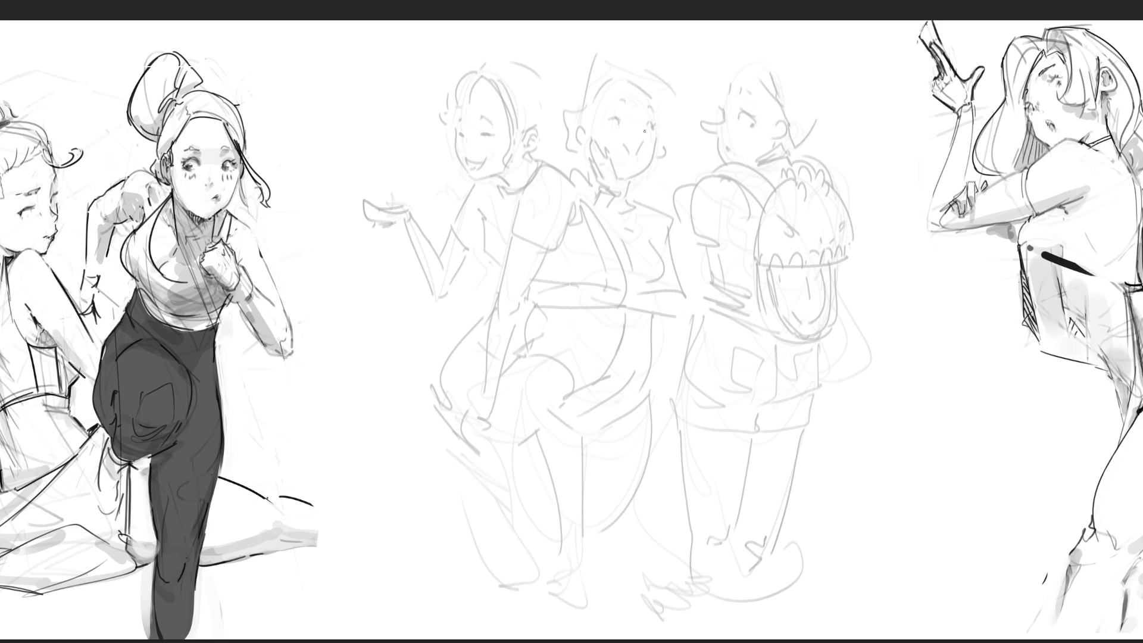
Draw the backpack girl's closed eye, forehead and nose profile, and hair with a back flip.
{"action": "left_click_drag", "start_coordinate": [737, 113], "coordinate": [754, 120]}
{"action": "mouse_move", "coordinate": [737, 93]}
{"action": "left_mouse_down"}
{"action": "mouse_move", "coordinate": [751, 97]}
{"action": "mouse_move", "coordinate": [718, 150]}
{"action": "mouse_move", "coordinate": [731, 166]}
{"action": "mouse_move", "coordinate": [724, 144]}
{"action": "left_mouse_up"}
{"action": "mouse_move", "coordinate": [755, 73]}
{"action": "left_mouse_down"}
{"action": "mouse_move", "coordinate": [775, 104]}
{"action": "mouse_move", "coordinate": [758, 51]}
{"action": "left_mouse_up"}
{"action": "left_click_drag", "start_coordinate": [769, 51], "coordinate": [790, 121]}
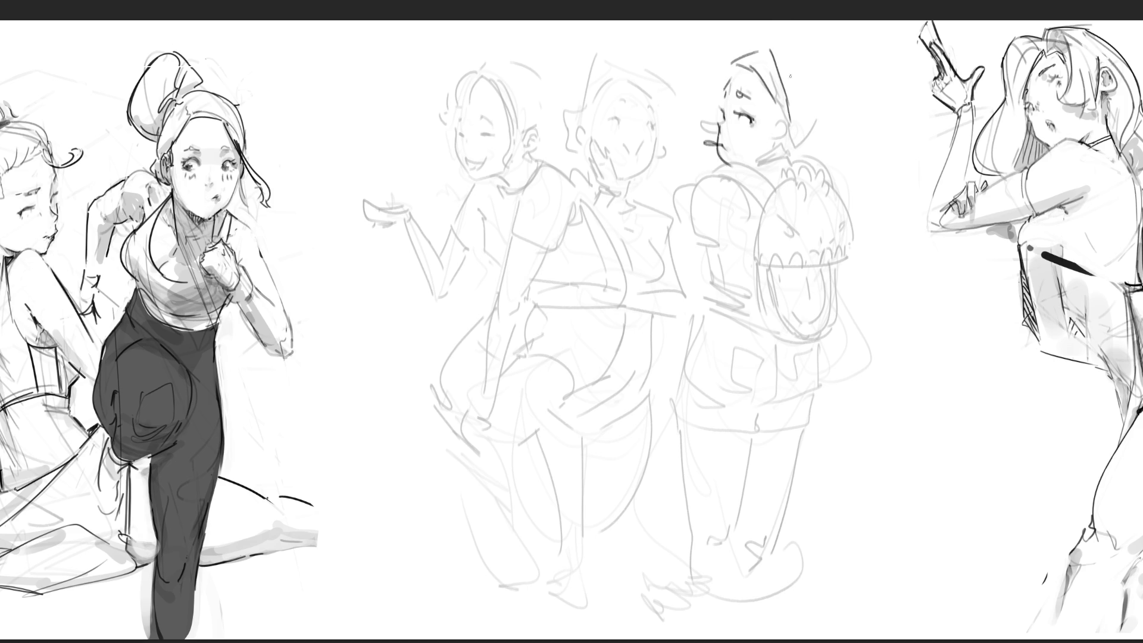
{"action": "left_click_drag", "start_coordinate": [789, 66], "coordinate": [793, 118]}
{"action": "mouse_move", "coordinate": [725, 74]}
{"action": "left_mouse_down"}
{"action": "mouse_move", "coordinate": [700, 123]}
{"action": "mouse_move", "coordinate": [712, 132]}
{"action": "left_mouse_up"}
{"action": "mouse_move", "coordinate": [774, 107]}
{"action": "left_mouse_down"}
{"action": "mouse_move", "coordinate": [789, 125]}
{"action": "mouse_move", "coordinate": [816, 118]}
{"action": "mouse_move", "coordinate": [783, 145]}
{"action": "mouse_move", "coordinate": [792, 136]}
{"action": "left_mouse_up"}
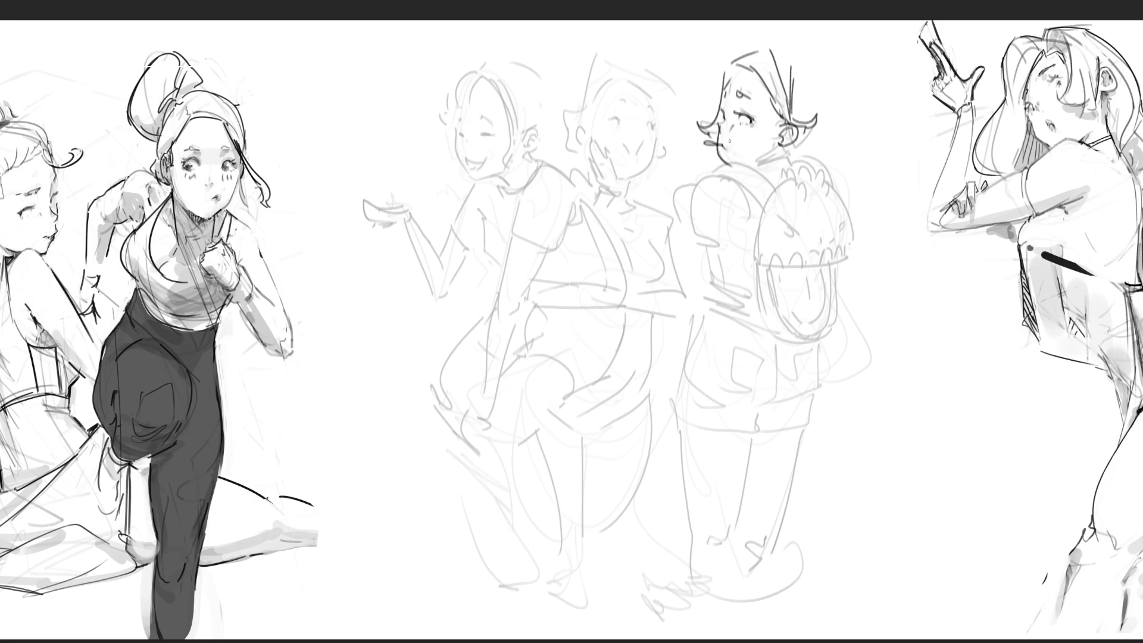
Ink her collar strap, neck line and extra hair strokes, undoing the old spiky backpack.
{"action": "left_click_drag", "start_coordinate": [719, 171], "coordinate": [776, 195]}
{"action": "left_click_drag", "start_coordinate": [775, 158], "coordinate": [822, 164]}
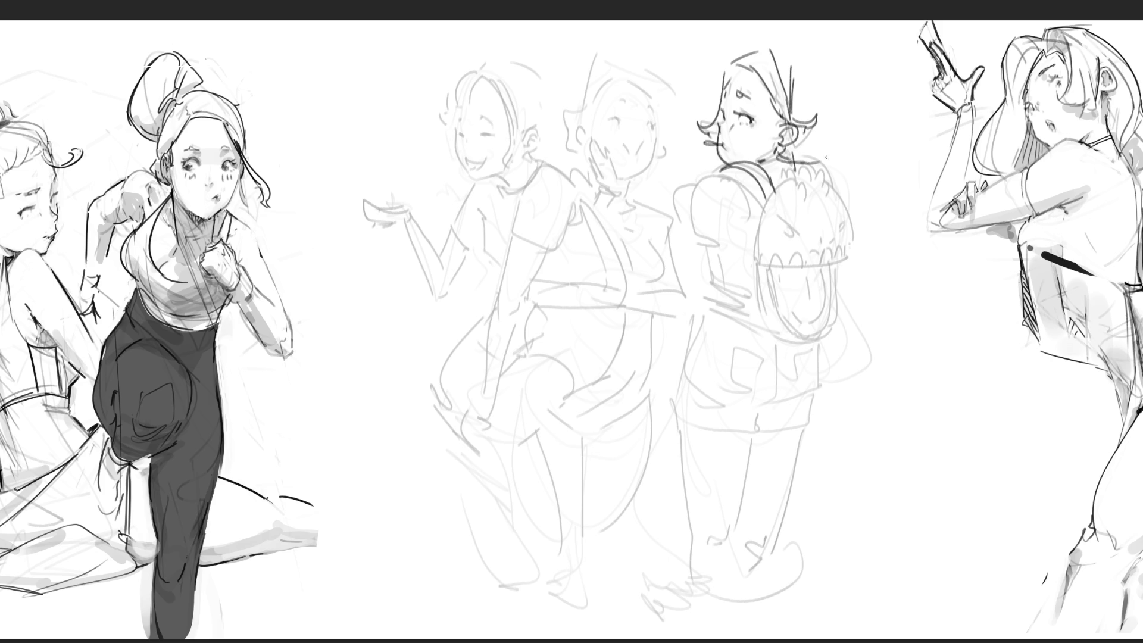
{"action": "mouse_move", "coordinate": [778, 49]}
{"action": "left_mouse_down"}
{"action": "mouse_move", "coordinate": [838, 138]}
{"action": "mouse_move", "coordinate": [829, 150]}
{"action": "left_mouse_up"}
{"action": "mouse_move", "coordinate": [786, 163]}
{"action": "left_mouse_down"}
{"action": "mouse_move", "coordinate": [767, 180]}
{"action": "mouse_move", "coordinate": [827, 221]}
{"action": "mouse_move", "coordinate": [809, 205]}
{"action": "mouse_move", "coordinate": [812, 266]}
{"action": "left_mouse_up"}
{"action": "key", "text": "ctrl+z"}
{"action": "key", "text": "ctrl+z"}
{"action": "key", "text": "ctrl+z"}
Draw a new rounded bag outline with flap and sides, erasing stray and heavy strokes.
{"action": "left_click_drag", "start_coordinate": [812, 212], "coordinate": [820, 265]}
{"action": "left_click_drag", "start_coordinate": [816, 210], "coordinate": [818, 297]}
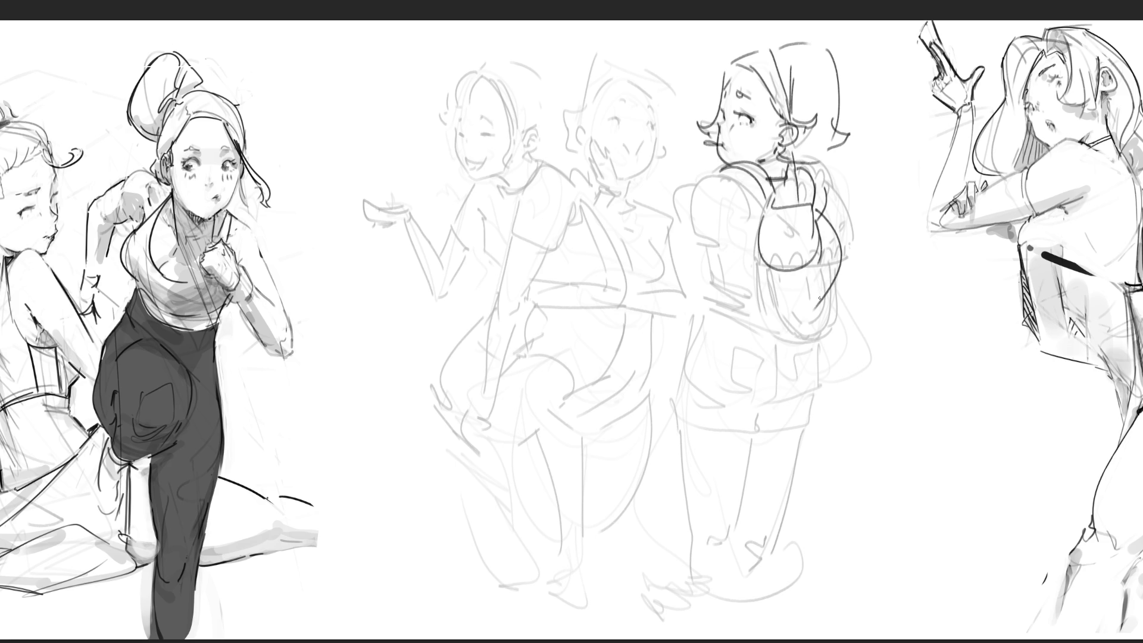
{"action": "mouse_move", "coordinate": [819, 214]}
{"action": "left_mouse_down"}
{"action": "mouse_move", "coordinate": [800, 311]}
{"action": "mouse_move", "coordinate": [834, 291]}
{"action": "mouse_move", "coordinate": [799, 316]}
{"action": "left_mouse_up"}
{"action": "mouse_move", "coordinate": [754, 223]}
{"action": "left_mouse_down"}
{"action": "mouse_move", "coordinate": [802, 312]}
{"action": "mouse_move", "coordinate": [824, 302]}
{"action": "left_mouse_up"}
{"action": "left_click_drag", "start_coordinate": [845, 213], "coordinate": [851, 248]}
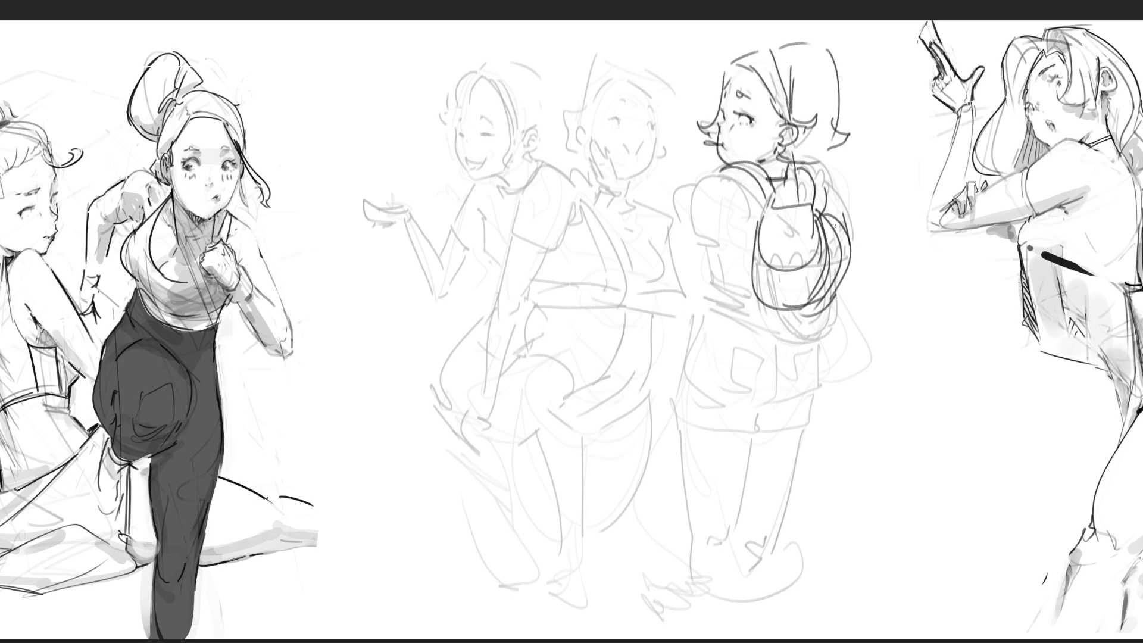
{"action": "mouse_move", "coordinate": [827, 230]}
{"action": "left_mouse_down"}
{"action": "mouse_move", "coordinate": [809, 224]}
{"action": "mouse_move", "coordinate": [781, 241]}
{"action": "mouse_move", "coordinate": [799, 268]}
{"action": "mouse_move", "coordinate": [825, 274]}
{"action": "mouse_move", "coordinate": [820, 241]}
{"action": "mouse_move", "coordinate": [786, 309]}
{"action": "left_mouse_up"}
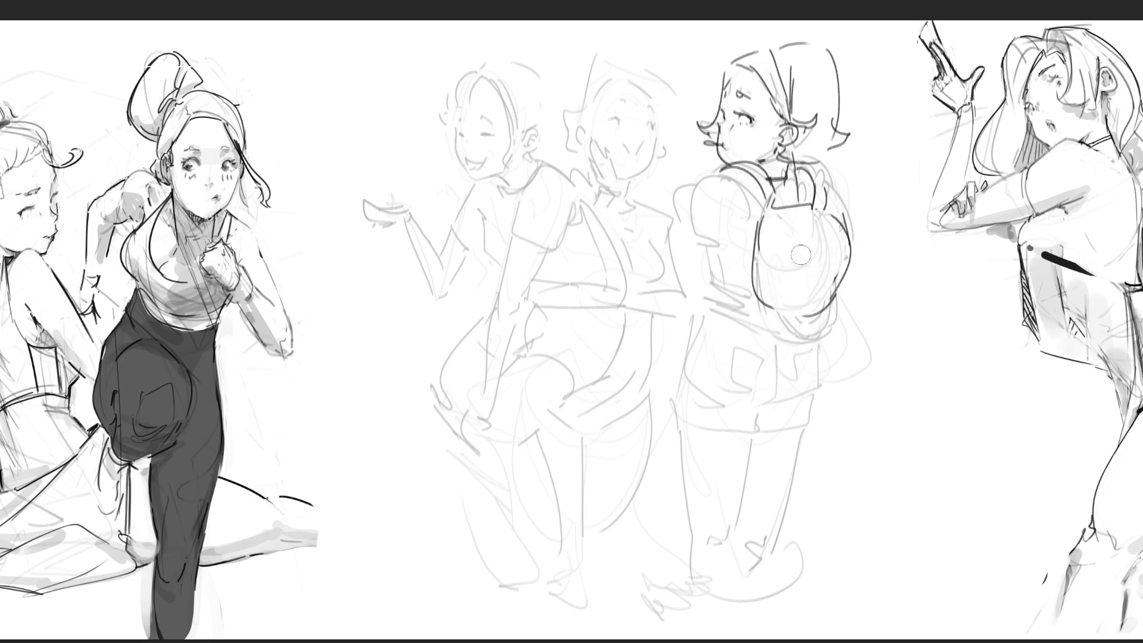
{"action": "mouse_move", "coordinate": [796, 260]}
{"action": "left_mouse_down"}
{"action": "mouse_move", "coordinate": [783, 298]}
{"action": "mouse_move", "coordinate": [786, 382]}
{"action": "mouse_move", "coordinate": [842, 382]}
{"action": "left_mouse_up"}
Paint the U-shaped tongue strap with highlight and top band, plus two dot eyes.
{"action": "left_click_drag", "start_coordinate": [832, 300], "coordinate": [839, 384]}
{"action": "left_click", "coordinate": [818, 302]}
{"action": "left_click_drag", "start_coordinate": [777, 309], "coordinate": [826, 384]}
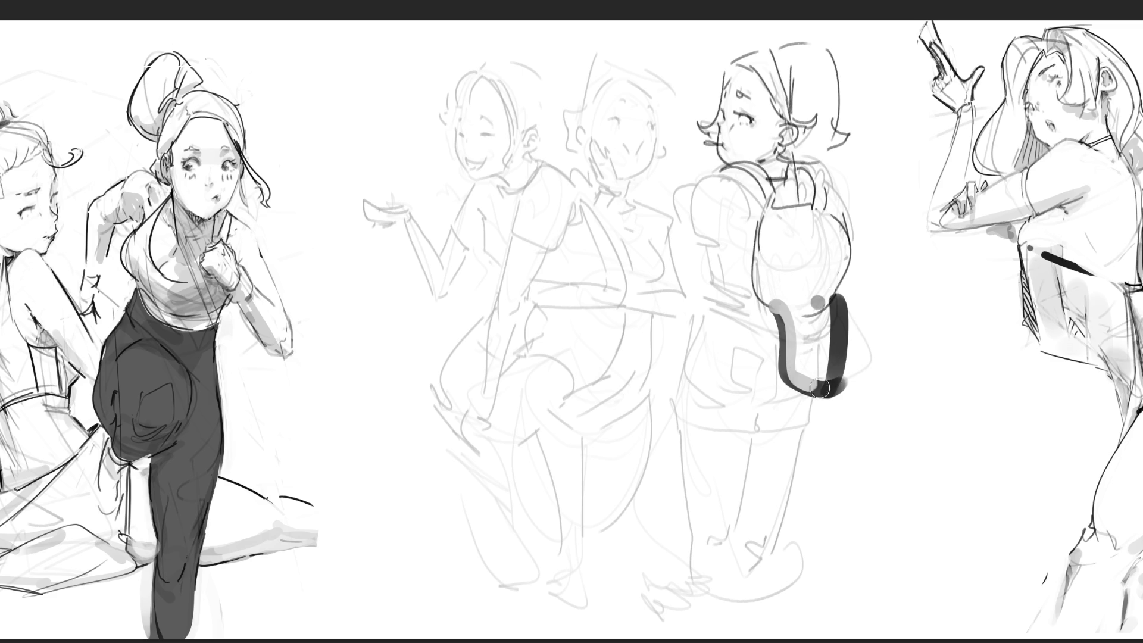
{"action": "mouse_move", "coordinate": [835, 304]}
{"action": "left_mouse_down"}
{"action": "mouse_move", "coordinate": [835, 371]}
{"action": "mouse_move", "coordinate": [816, 353]}
{"action": "mouse_move", "coordinate": [811, 379]}
{"action": "left_mouse_up"}
{"action": "left_click_drag", "start_coordinate": [794, 293], "coordinate": [804, 375]}
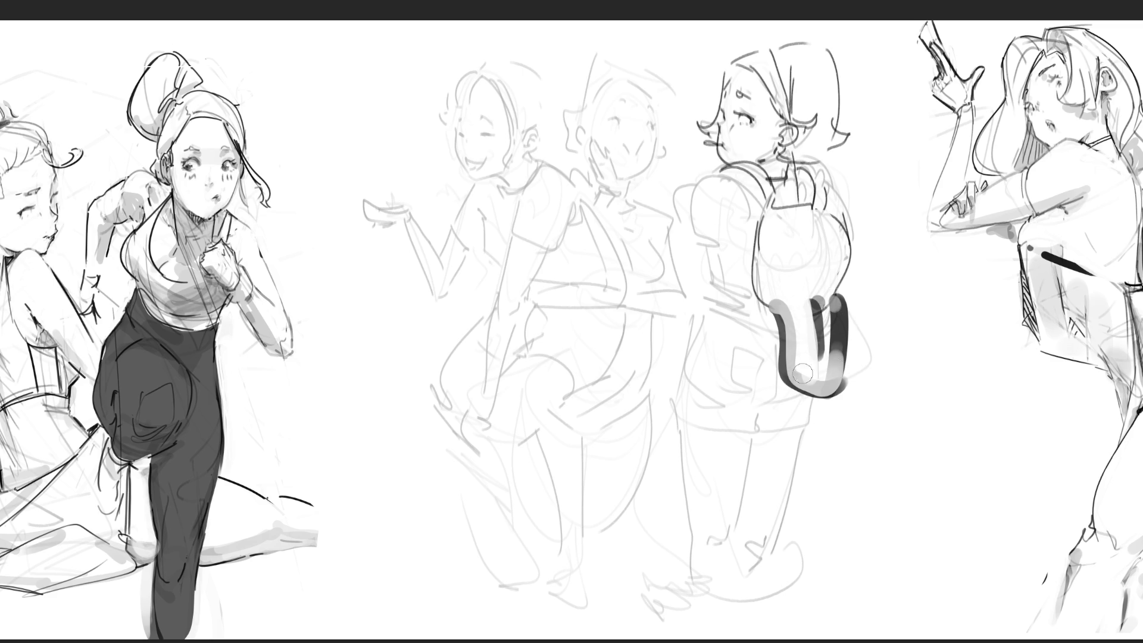
{"action": "left_click_drag", "start_coordinate": [784, 304], "coordinate": [843, 290]}
{"action": "left_click_drag", "start_coordinate": [786, 263], "coordinate": [844, 270]}
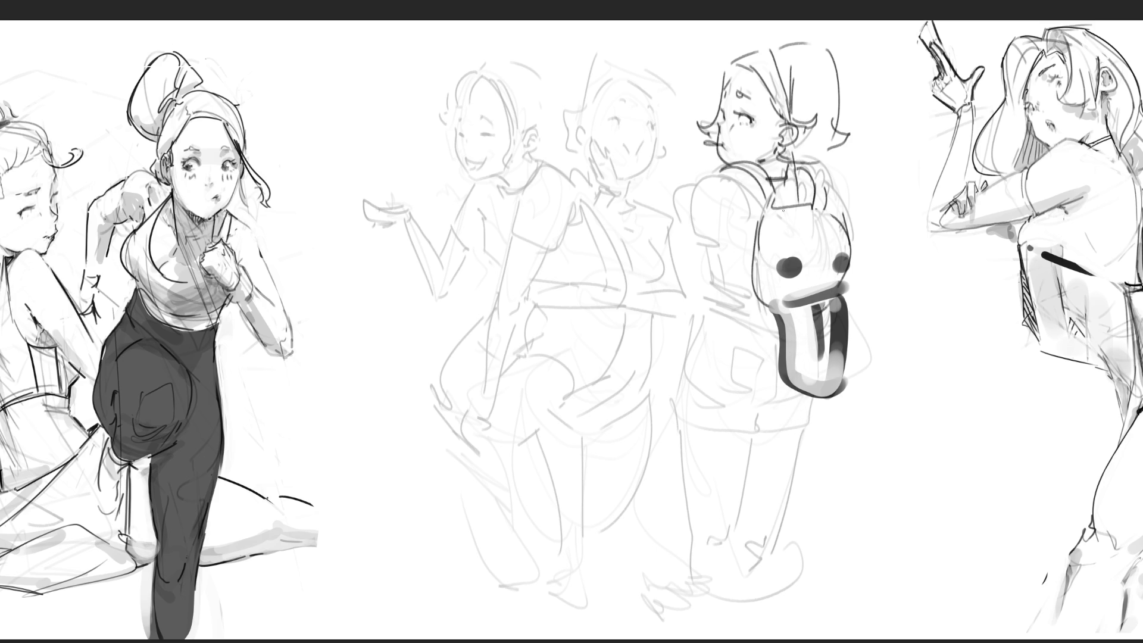
Ink the backpack strap hatching, neck, shoulder shading and pointed-elbow lower arm.
{"action": "left_click_drag", "start_coordinate": [711, 300], "coordinate": [762, 296]}
{"action": "mouse_move", "coordinate": [789, 161]}
{"action": "left_mouse_down"}
{"action": "mouse_move", "coordinate": [759, 168]}
{"action": "mouse_move", "coordinate": [741, 211]}
{"action": "mouse_move", "coordinate": [685, 234]}
{"action": "mouse_move", "coordinate": [737, 269]}
{"action": "left_mouse_up"}
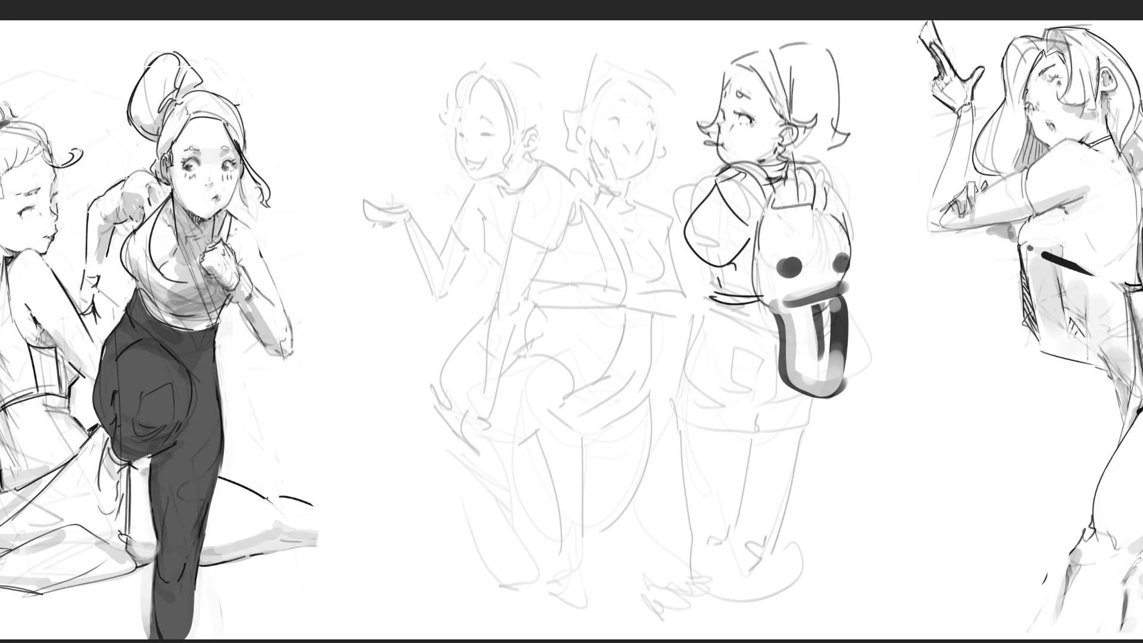
{"action": "mouse_move", "coordinate": [734, 166]}
{"action": "left_mouse_down"}
{"action": "mouse_move", "coordinate": [719, 181]}
{"action": "mouse_move", "coordinate": [757, 223]}
{"action": "mouse_move", "coordinate": [766, 211]}
{"action": "mouse_move", "coordinate": [755, 192]}
{"action": "left_mouse_up"}
{"action": "left_click_drag", "start_coordinate": [750, 186], "coordinate": [760, 220]}
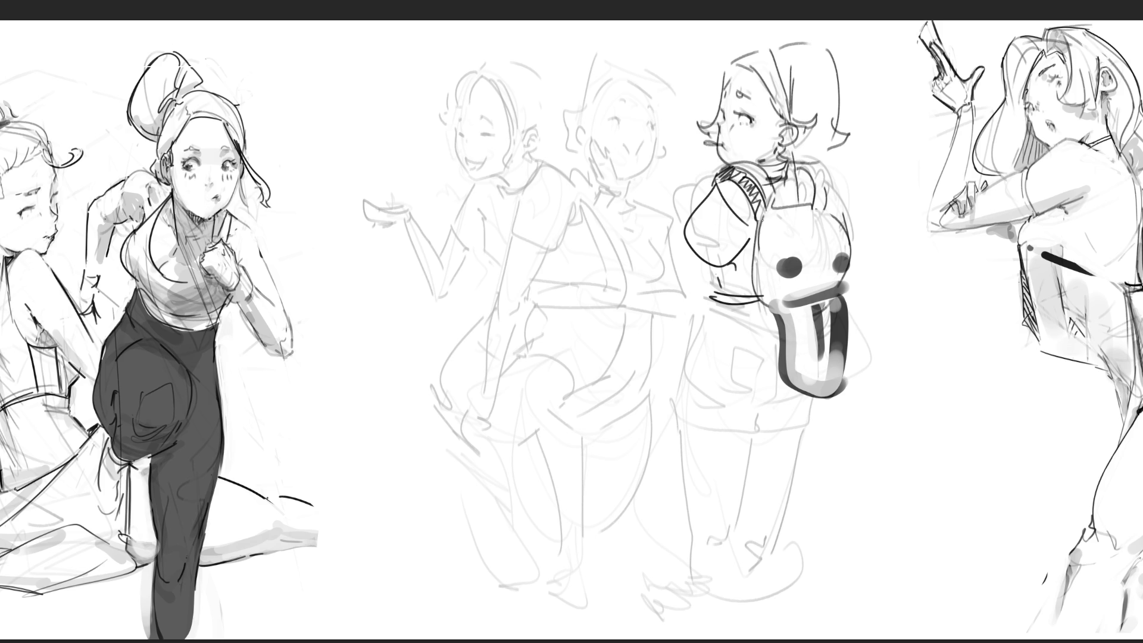
{"action": "left_click_drag", "start_coordinate": [684, 249], "coordinate": [704, 275]}
Outline the backpack girl's shorts, backpack side and bottom, and legs below.
{"action": "left_click_drag", "start_coordinate": [704, 320], "coordinate": [806, 429]}
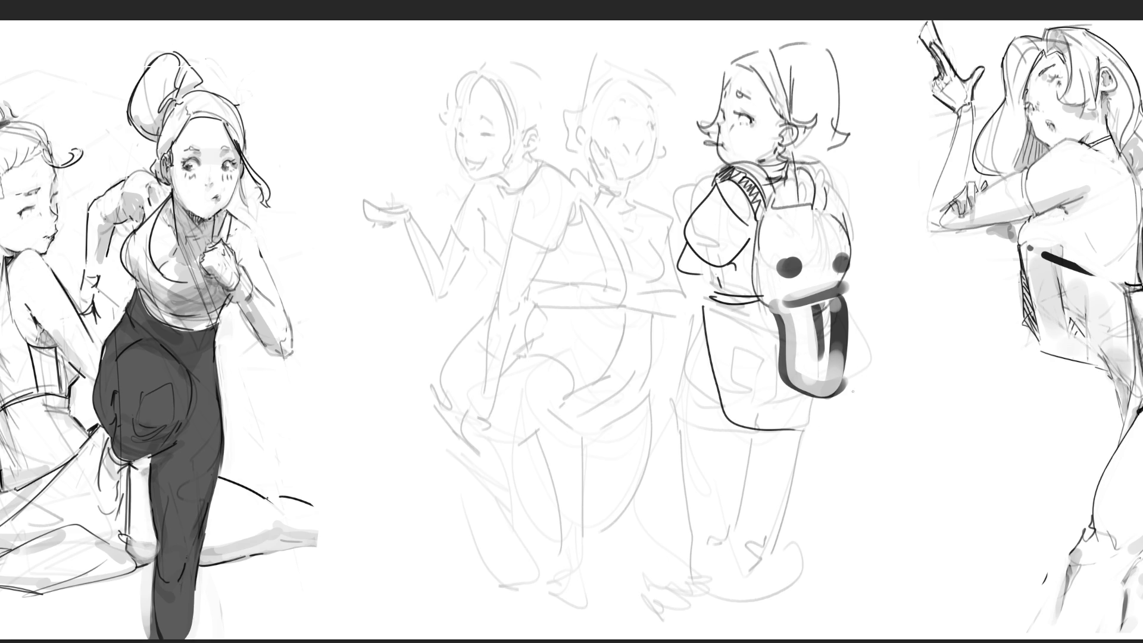
{"action": "left_click_drag", "start_coordinate": [854, 322], "coordinate": [869, 376]}
{"action": "left_click_drag", "start_coordinate": [713, 313], "coordinate": [842, 459]}
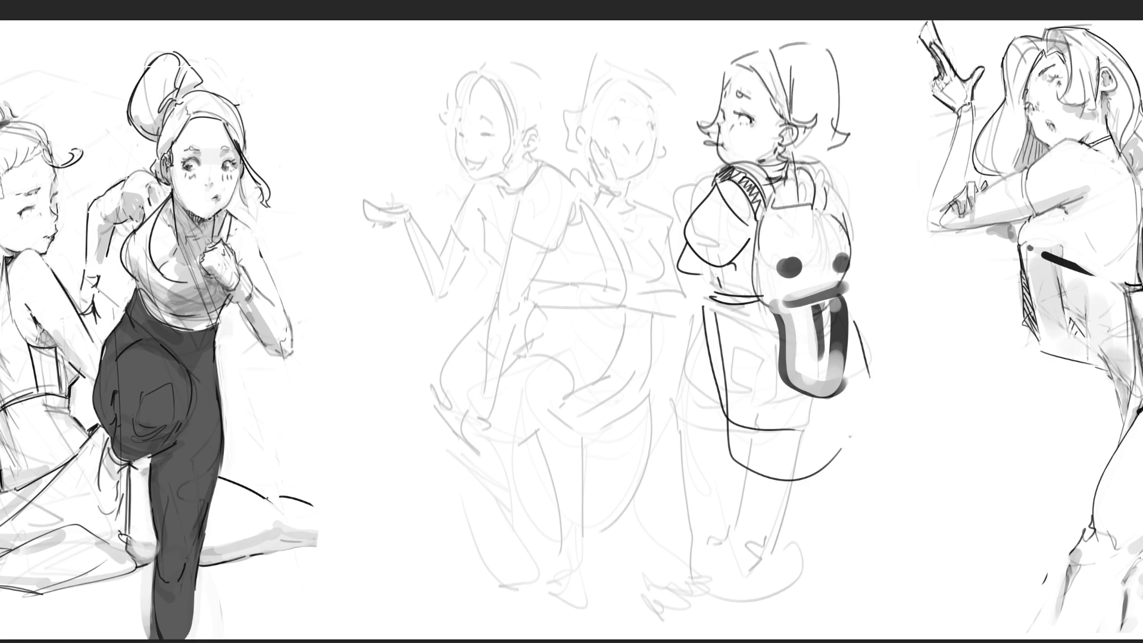
{"action": "left_click_drag", "start_coordinate": [866, 403], "coordinate": [844, 470]}
{"action": "mouse_move", "coordinate": [691, 307]}
{"action": "left_mouse_down"}
{"action": "mouse_move", "coordinate": [711, 310]}
{"action": "mouse_move", "coordinate": [712, 431]}
{"action": "mouse_move", "coordinate": [758, 576]}
{"action": "mouse_move", "coordinate": [805, 547]}
{"action": "left_mouse_up"}
{"action": "left_click_drag", "start_coordinate": [835, 488], "coordinate": [818, 551]}
{"action": "left_click_drag", "start_coordinate": [776, 489], "coordinate": [775, 559]}
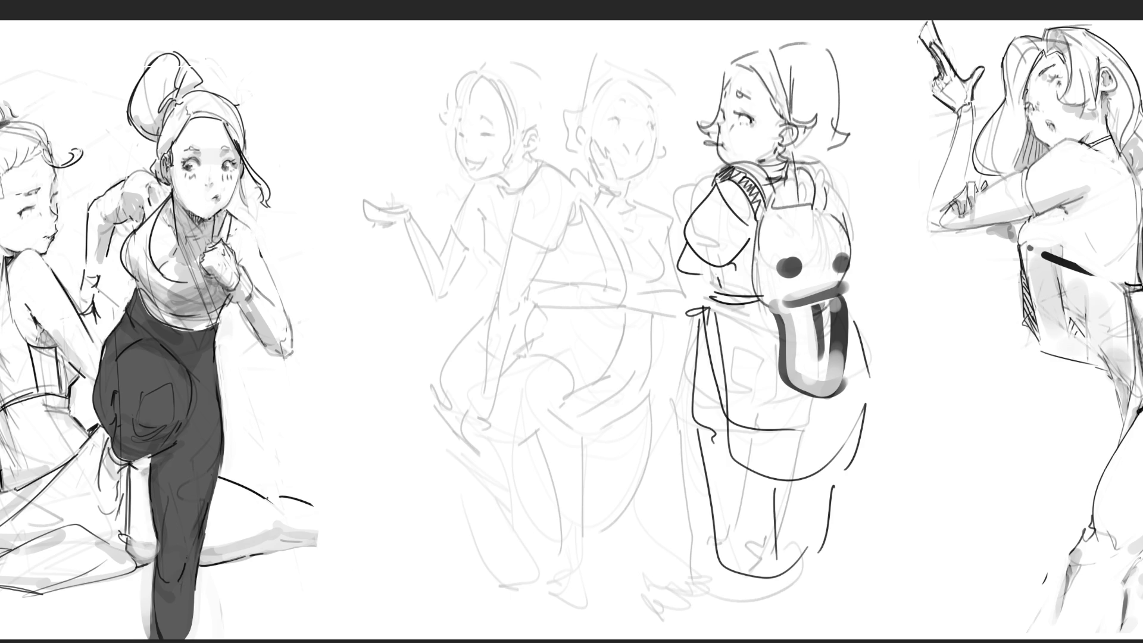
Lasso-select the area around the backpack girl's head.
{"action": "mouse_move", "coordinate": [873, 116]}
{"action": "left_mouse_down"}
{"action": "mouse_move", "coordinate": [731, 21]}
{"action": "mouse_move", "coordinate": [755, 164]}
{"action": "left_mouse_up"}
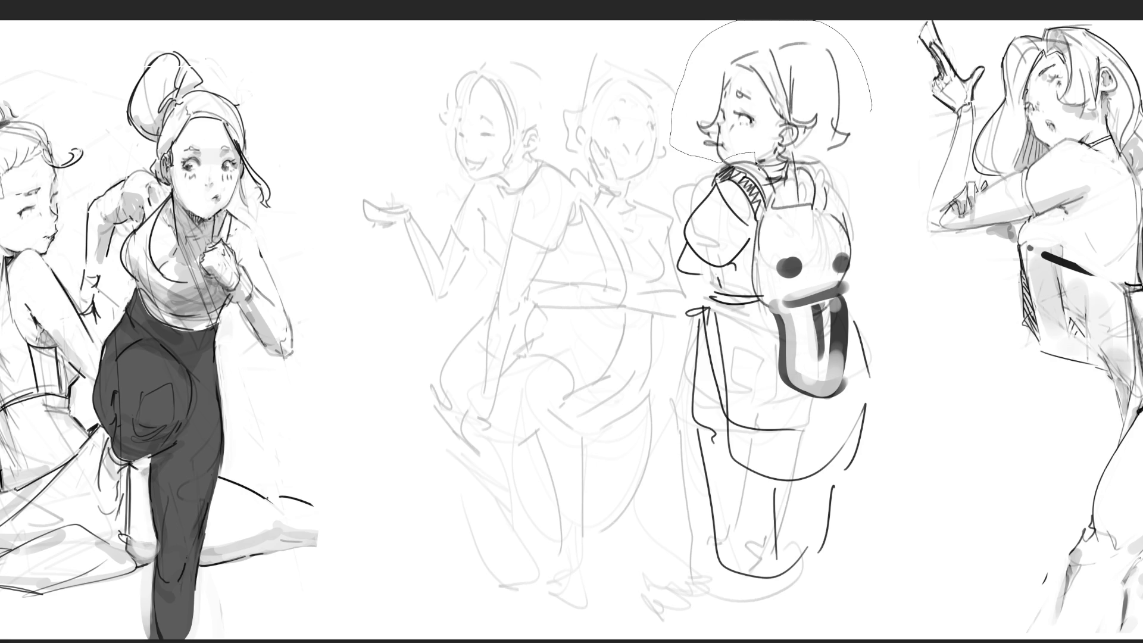
{"action": "left_click_drag", "start_coordinate": [756, 164], "coordinate": [759, 155]}
Transform the selected head: shift it left, resize and tilt it, then commit and deselect.
{"action": "key", "text": "ctrl+t"}
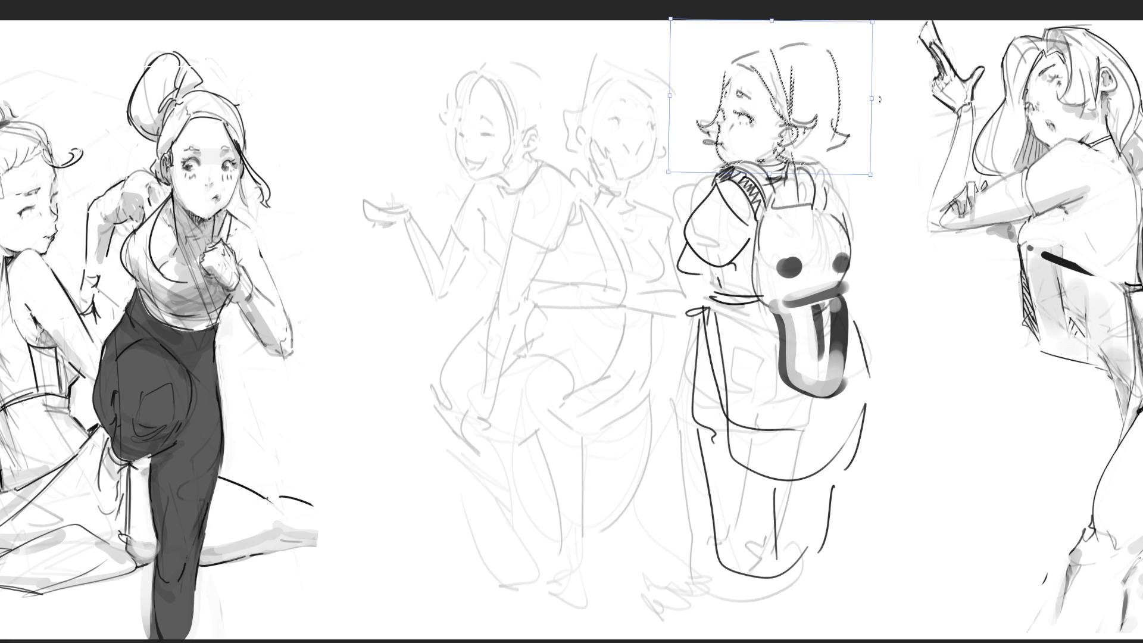
{"action": "left_click_drag", "start_coordinate": [880, 99], "coordinate": [834, 104]}
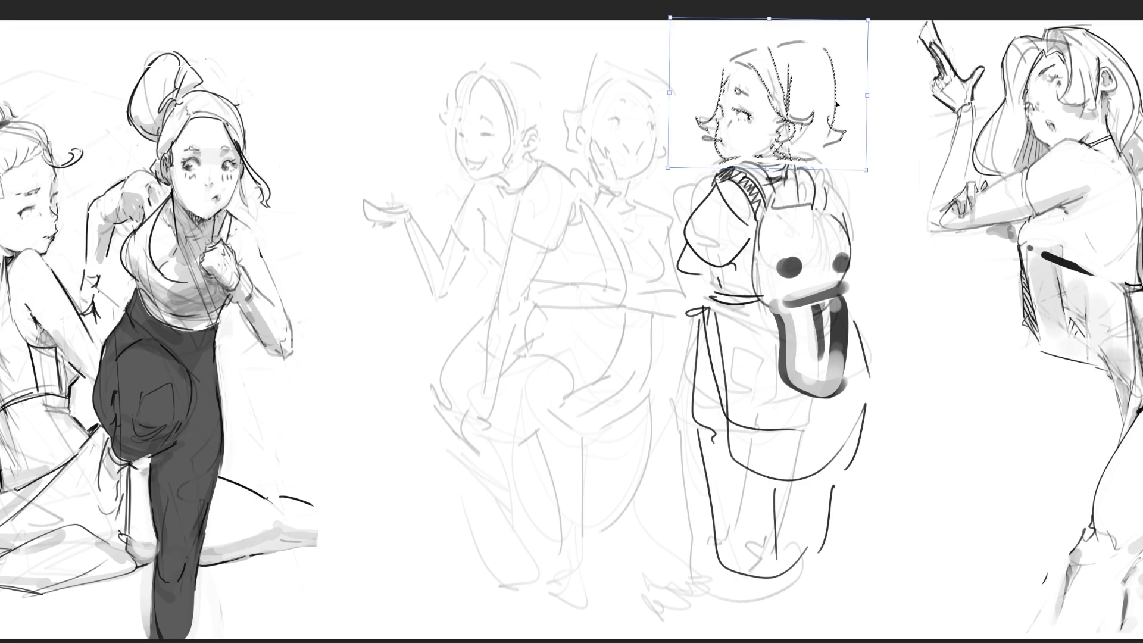
{"action": "left_click_drag", "start_coordinate": [862, 171], "coordinate": [839, 152]}
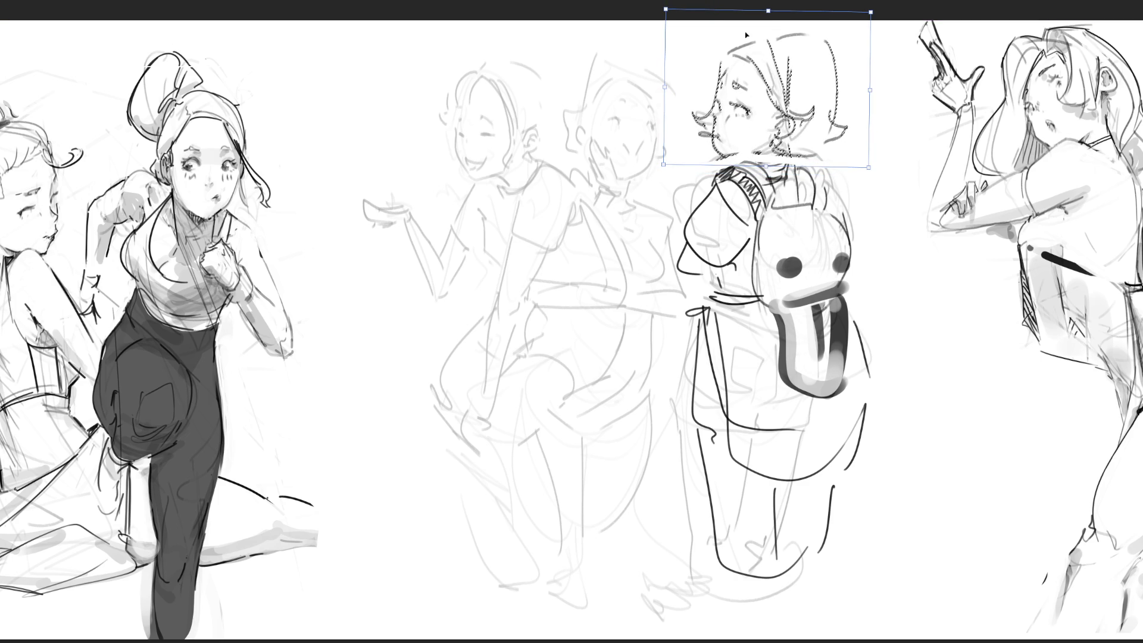
{"action": "key", "text": "Return"}
{"action": "key", "text": "ctrl+d"}
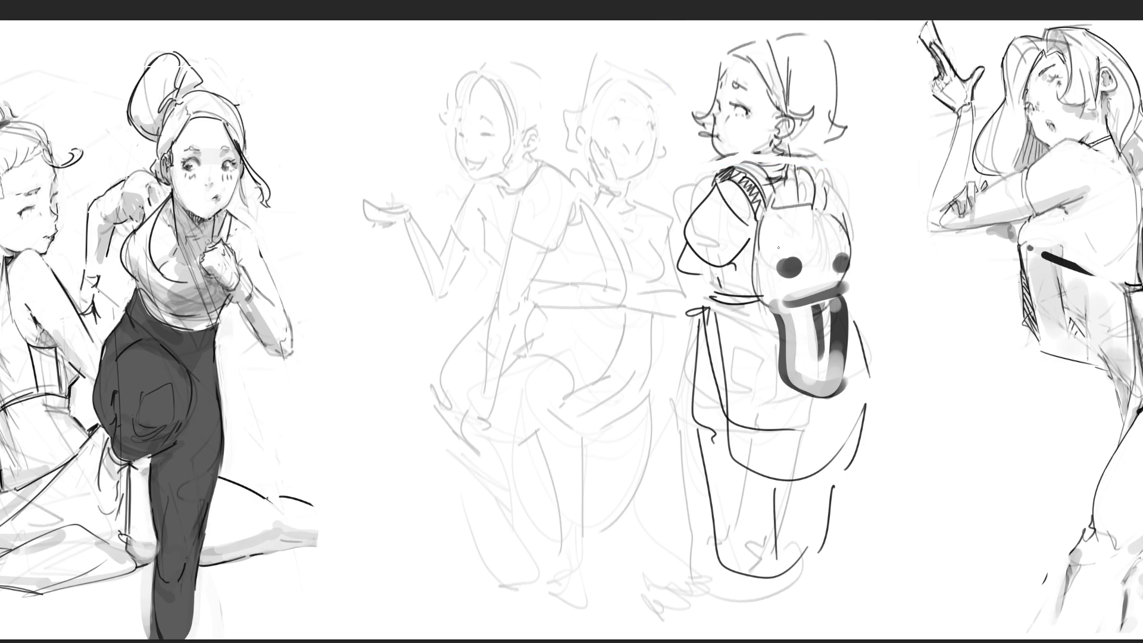
Paint the backpack's white eyes with pupils, lip highlight and mouth line.
{"action": "left_click_drag", "start_coordinate": [784, 264], "coordinate": [844, 264]}
{"action": "left_click", "coordinate": [782, 263]}
{"action": "left_click", "coordinate": [844, 267]}
{"action": "left_click_drag", "start_coordinate": [812, 289], "coordinate": [785, 300]}
{"action": "left_click", "coordinate": [789, 295]}
{"action": "left_click_drag", "start_coordinate": [783, 298], "coordinate": [831, 297]}
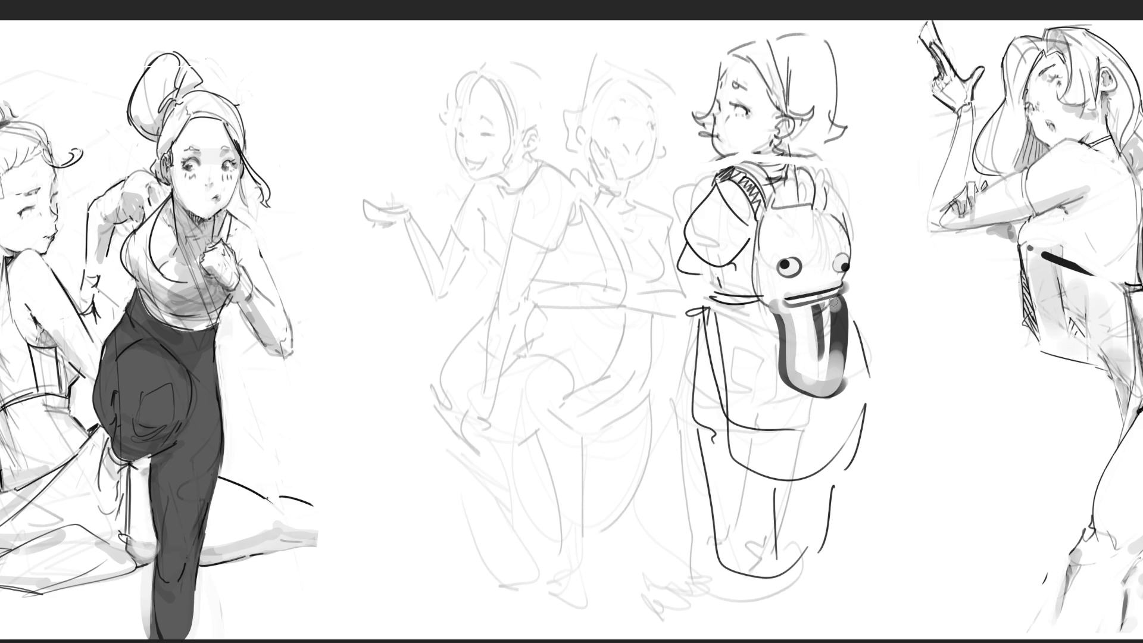
Stripe, outline and highlight the tongue, shade the face's left edge and darken the mouth line.
{"action": "left_click_drag", "start_coordinate": [833, 304], "coordinate": [833, 375]}
{"action": "left_click_drag", "start_coordinate": [813, 305], "coordinate": [818, 374]}
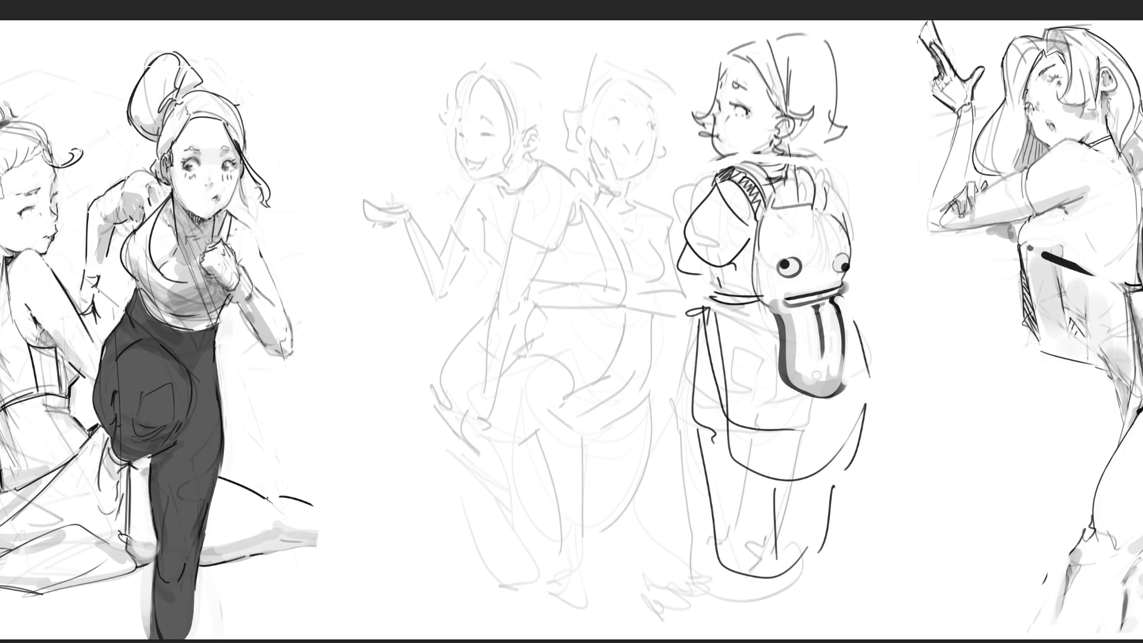
{"action": "left_click_drag", "start_coordinate": [785, 310], "coordinate": [821, 389]}
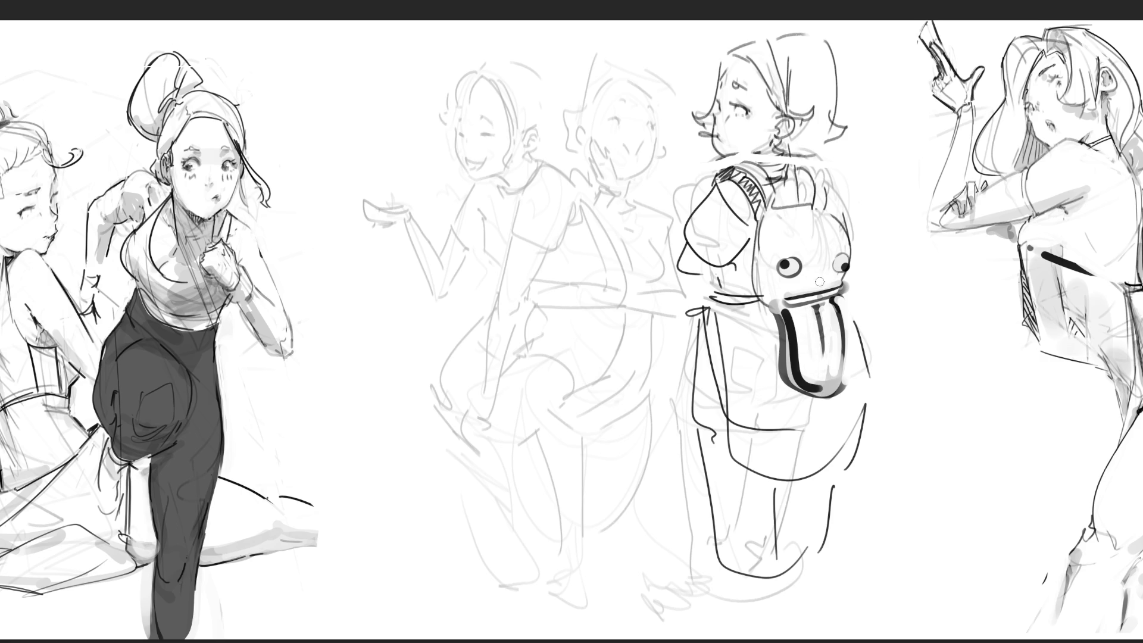
{"action": "left_click_drag", "start_coordinate": [757, 295], "coordinate": [778, 332]}
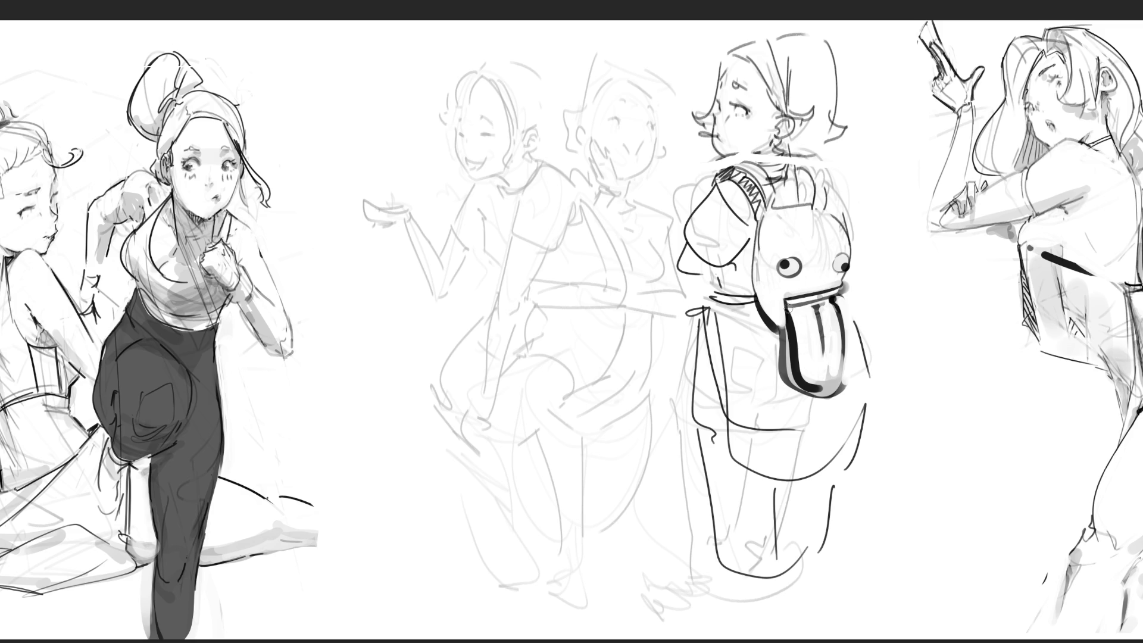
{"action": "left_click_drag", "start_coordinate": [789, 307], "coordinate": [827, 302]}
{"action": "left_click_drag", "start_coordinate": [777, 328], "coordinate": [785, 364]}
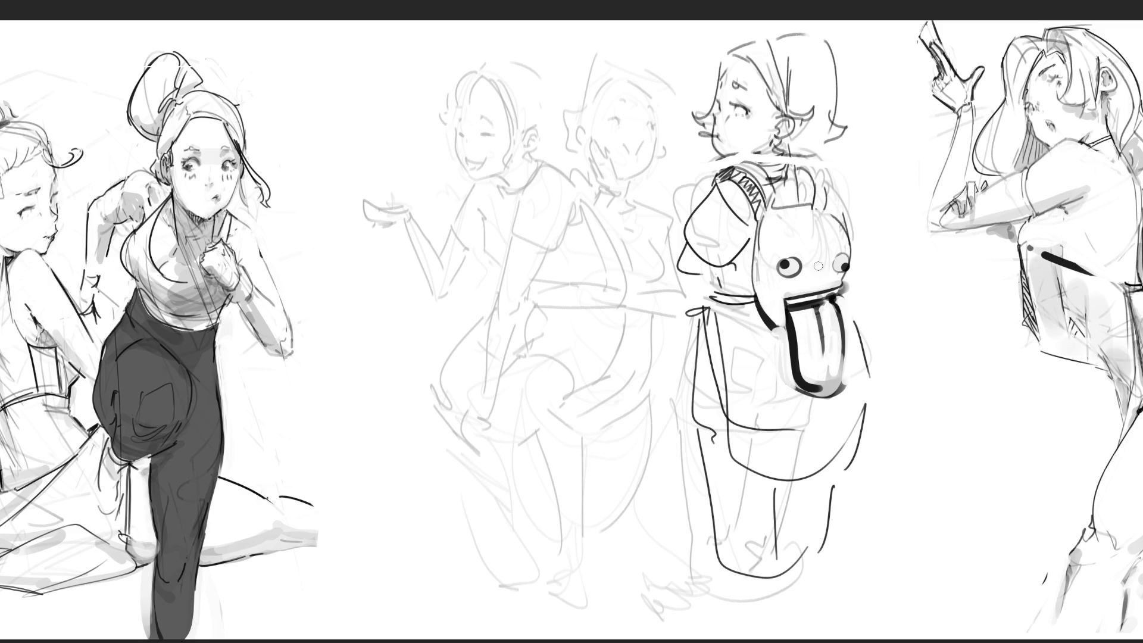
{"action": "key", "text": "bracketright"}
Shade grey over the backpack's face, tongue, bottom, the girl's sleeve, neck and lower pocket.
{"action": "left_click_drag", "start_coordinate": [804, 261], "coordinate": [832, 259]}
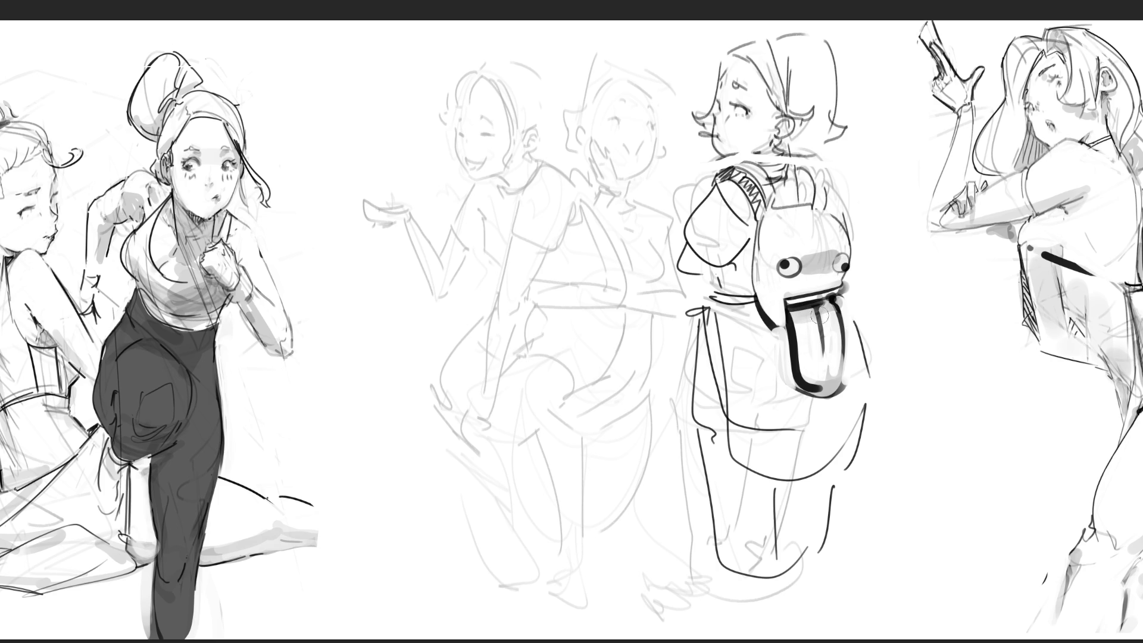
{"action": "left_click_drag", "start_coordinate": [761, 339], "coordinate": [793, 416]}
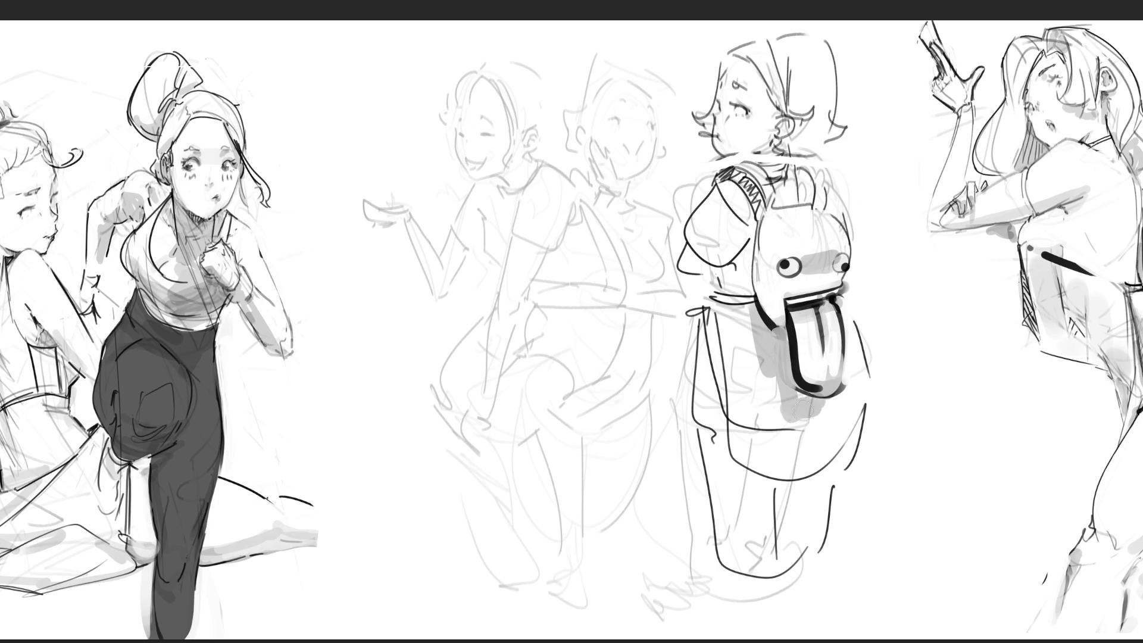
{"action": "mouse_move", "coordinate": [734, 482]}
{"action": "left_mouse_down"}
{"action": "mouse_move", "coordinate": [828, 483]}
{"action": "mouse_move", "coordinate": [812, 539]}
{"action": "left_mouse_up"}
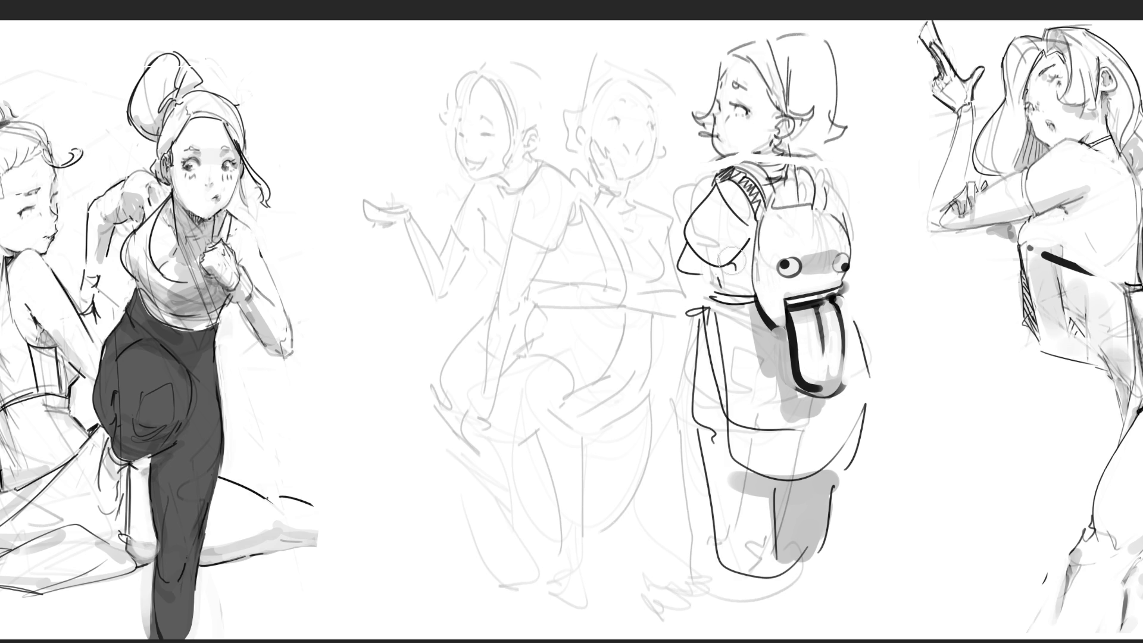
{"action": "mouse_move", "coordinate": [697, 249]}
{"action": "left_mouse_down"}
{"action": "mouse_move", "coordinate": [728, 276]}
{"action": "mouse_move", "coordinate": [746, 183]}
{"action": "mouse_move", "coordinate": [750, 291]}
{"action": "mouse_move", "coordinate": [839, 214]}
{"action": "mouse_move", "coordinate": [770, 171]}
{"action": "mouse_move", "coordinate": [808, 143]}
{"action": "left_mouse_up"}
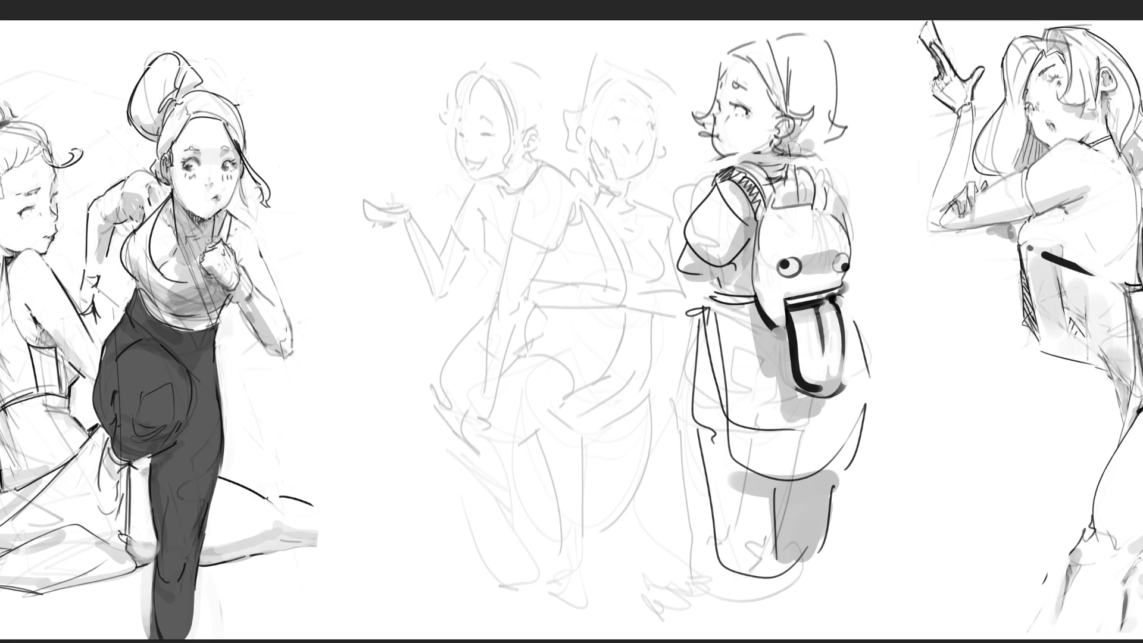
{"action": "mouse_move", "coordinate": [723, 112]}
{"action": "left_mouse_down"}
{"action": "mouse_move", "coordinate": [696, 116]}
{"action": "mouse_move", "coordinate": [719, 70]}
{"action": "left_mouse_up"}
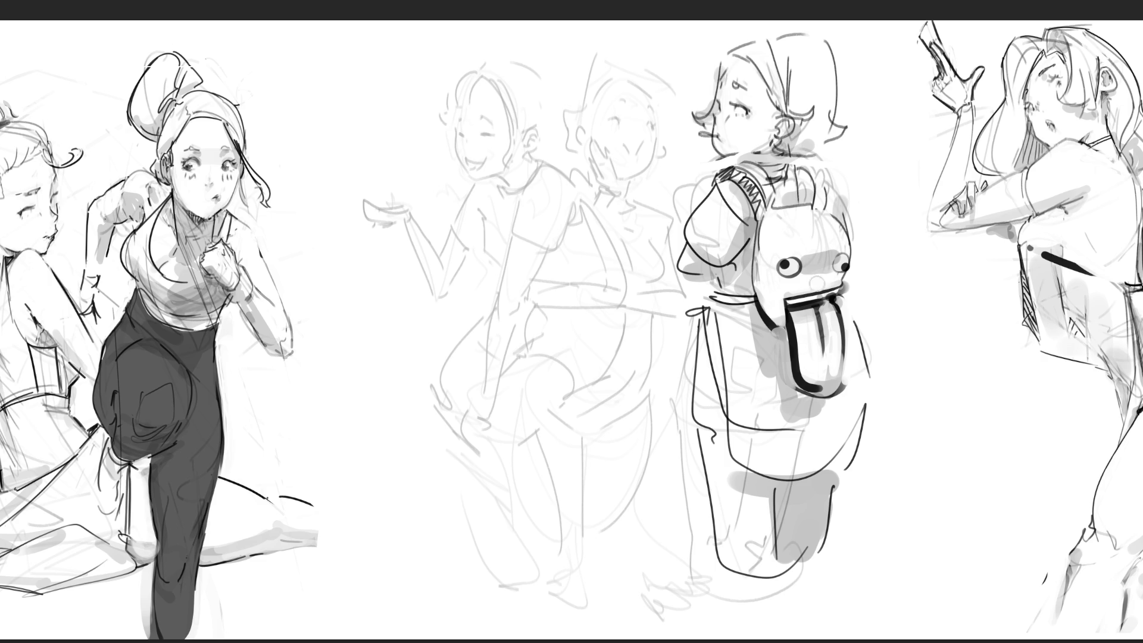
{"action": "mouse_move", "coordinate": [721, 392]}
{"action": "left_mouse_down"}
{"action": "mouse_move", "coordinate": [777, 568]}
{"action": "mouse_move", "coordinate": [821, 568]}
{"action": "mouse_move", "coordinate": [756, 610]}
{"action": "left_mouse_up"}
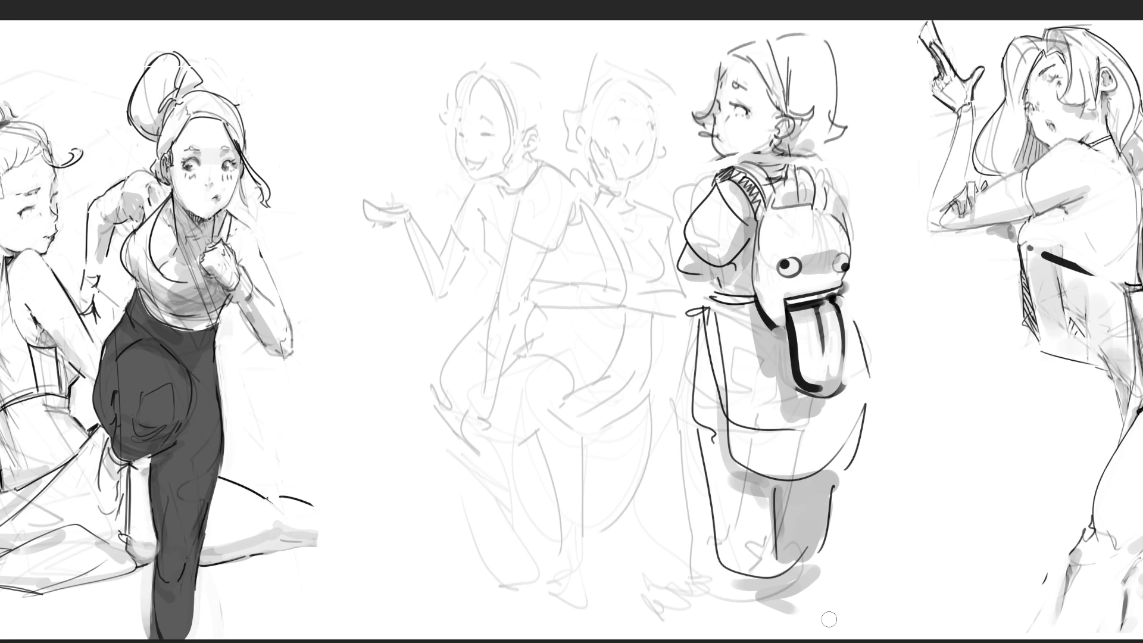
Draw a handle loop atop the backpack and darken its left edge and top.
{"action": "mouse_move", "coordinate": [811, 211]}
{"action": "left_mouse_down"}
{"action": "mouse_move", "coordinate": [800, 191]}
{"action": "mouse_move", "coordinate": [788, 215]}
{"action": "mouse_move", "coordinate": [815, 217]}
{"action": "mouse_move", "coordinate": [803, 197]}
{"action": "mouse_move", "coordinate": [791, 213]}
{"action": "mouse_move", "coordinate": [803, 223]}
{"action": "left_mouse_up"}
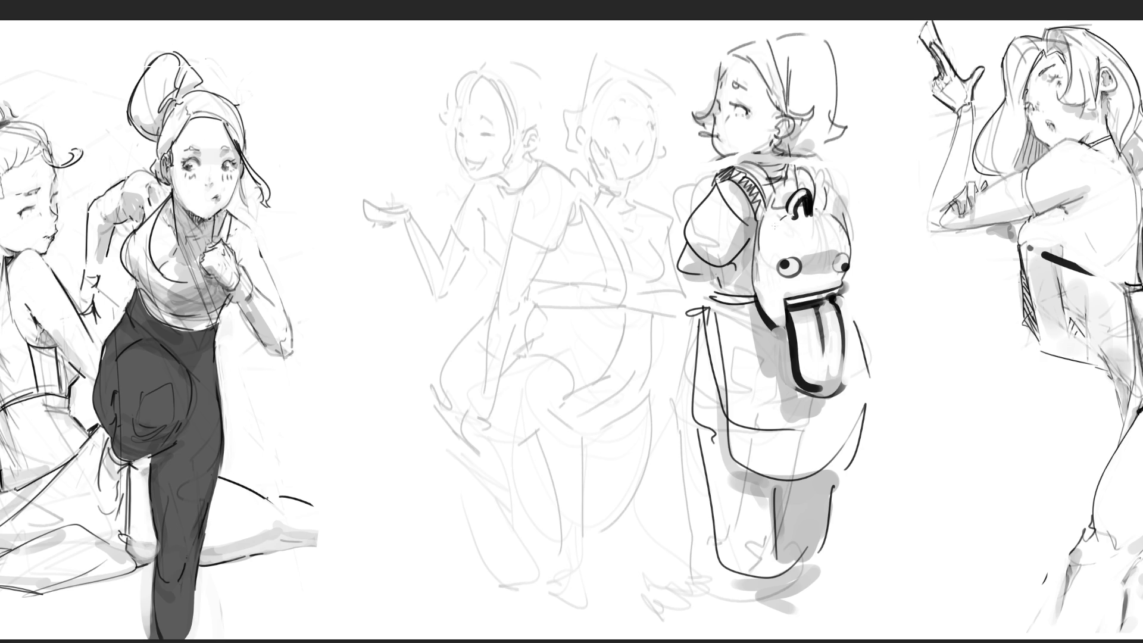
{"action": "mouse_move", "coordinate": [789, 211]}
{"action": "left_mouse_down"}
{"action": "mouse_move", "coordinate": [789, 223]}
{"action": "mouse_move", "coordinate": [809, 224]}
{"action": "mouse_move", "coordinate": [796, 214]}
{"action": "mouse_move", "coordinate": [761, 265]}
{"action": "mouse_move", "coordinate": [761, 297]}
{"action": "left_mouse_up"}
{"action": "left_click_drag", "start_coordinate": [761, 245], "coordinate": [762, 282]}
{"action": "left_click_drag", "start_coordinate": [783, 227], "coordinate": [833, 213]}
Try and undo lines beside the backpack, then draw a bow with hanging strap at her waist.
{"action": "left_click_drag", "start_coordinate": [844, 352], "coordinate": [848, 555]}
{"action": "left_click_drag", "start_coordinate": [844, 380], "coordinate": [841, 458]}
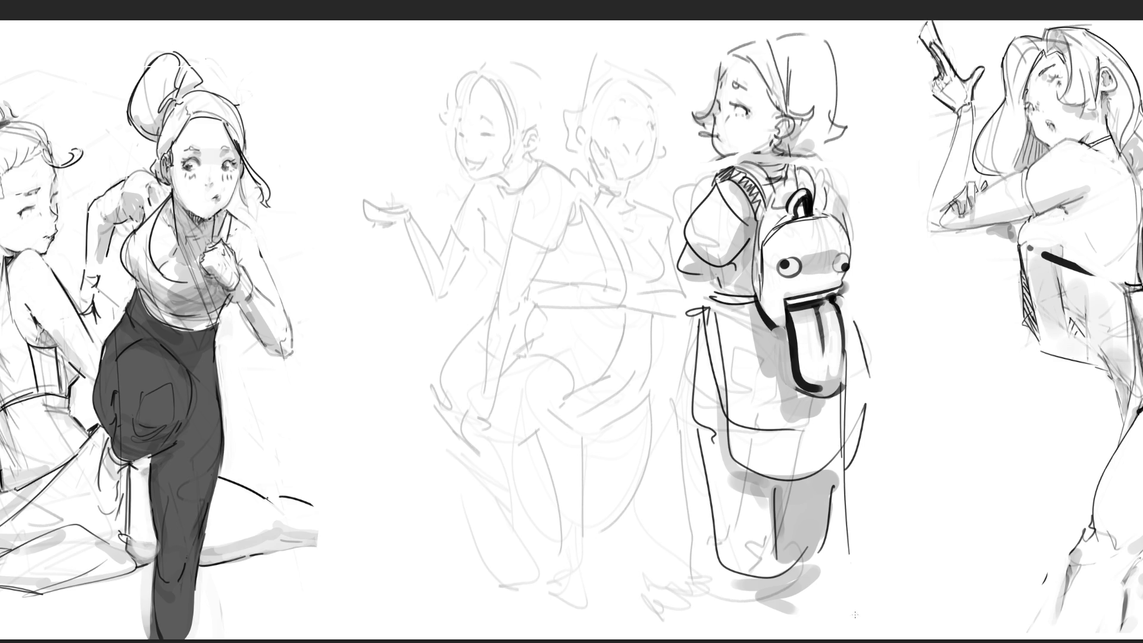
{"action": "key", "text": "ctrl+z"}
{"action": "left_click_drag", "start_coordinate": [839, 395], "coordinate": [836, 514]}
{"action": "key", "text": "ctrl+z"}
{"action": "key", "text": "ctrl+z"}
{"action": "left_click_drag", "start_coordinate": [839, 392], "coordinate": [837, 473]}
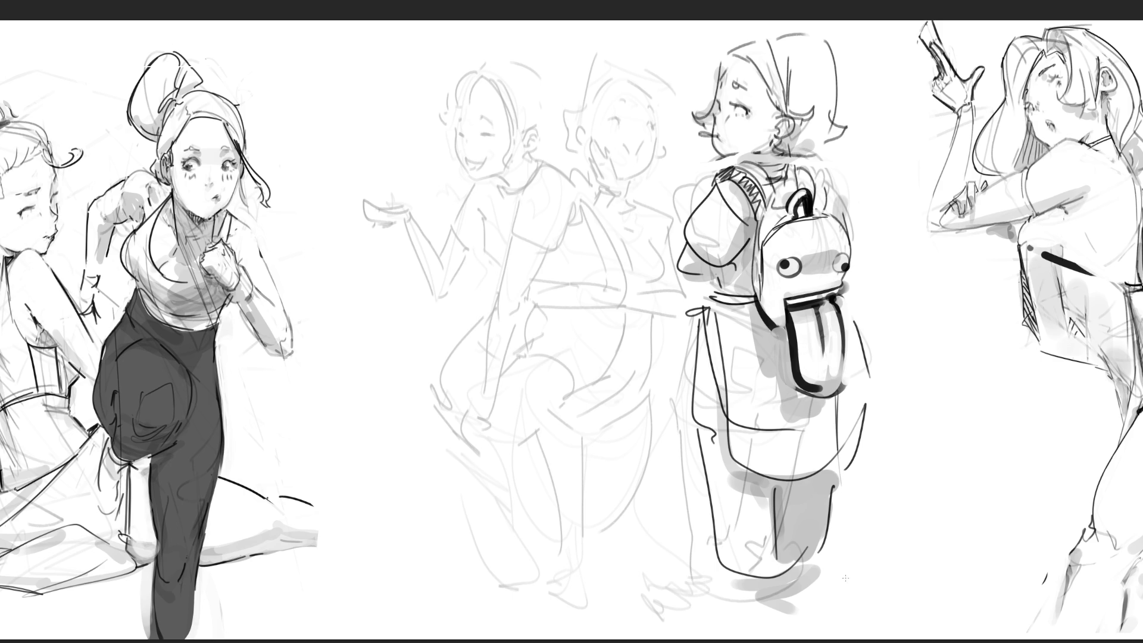
{"action": "key", "text": "ctrl+z"}
{"action": "key", "text": "ctrl+z"}
{"action": "mouse_move", "coordinate": [705, 287]}
{"action": "left_mouse_down"}
{"action": "mouse_move", "coordinate": [699, 302]}
{"action": "mouse_move", "coordinate": [715, 309]}
{"action": "mouse_move", "coordinate": [693, 325]}
{"action": "mouse_move", "coordinate": [666, 393]}
{"action": "left_mouse_up"}
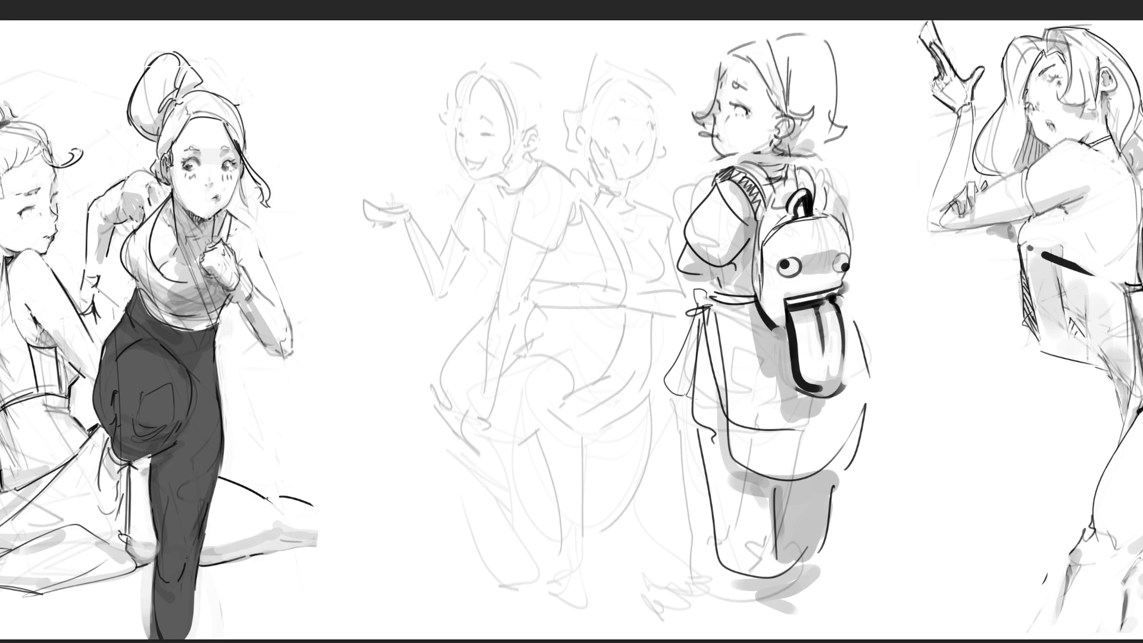
{"action": "mouse_move", "coordinate": [719, 298]}
{"action": "left_mouse_down"}
{"action": "mouse_move", "coordinate": [718, 309]}
{"action": "mouse_move", "coordinate": [717, 298]}
{"action": "left_mouse_up"}
Draw the middle figure's closed eyes and smiling mouth, undoing a chin line and cheek curve.
{"action": "mouse_move", "coordinate": [737, 155]}
{"action": "left_mouse_down"}
{"action": "mouse_move", "coordinate": [725, 153]}
{"action": "mouse_move", "coordinate": [753, 158]}
{"action": "left_mouse_up"}
{"action": "key", "text": "ctrl+z"}
{"action": "left_click_drag", "start_coordinate": [607, 121], "coordinate": [619, 123]}
{"action": "left_click_drag", "start_coordinate": [650, 109], "coordinate": [652, 126]}
{"action": "mouse_move", "coordinate": [591, 148]}
{"action": "left_mouse_down"}
{"action": "mouse_move", "coordinate": [608, 137]}
{"action": "mouse_move", "coordinate": [614, 164]}
{"action": "mouse_move", "coordinate": [587, 166]}
{"action": "mouse_move", "coordinate": [588, 150]}
{"action": "mouse_move", "coordinate": [600, 183]}
{"action": "mouse_move", "coordinate": [591, 177]}
{"action": "mouse_move", "coordinate": [616, 183]}
{"action": "mouse_move", "coordinate": [614, 204]}
{"action": "mouse_move", "coordinate": [591, 206]}
{"action": "mouse_move", "coordinate": [607, 220]}
{"action": "left_mouse_up"}
{"action": "key", "text": "ctrl+z"}
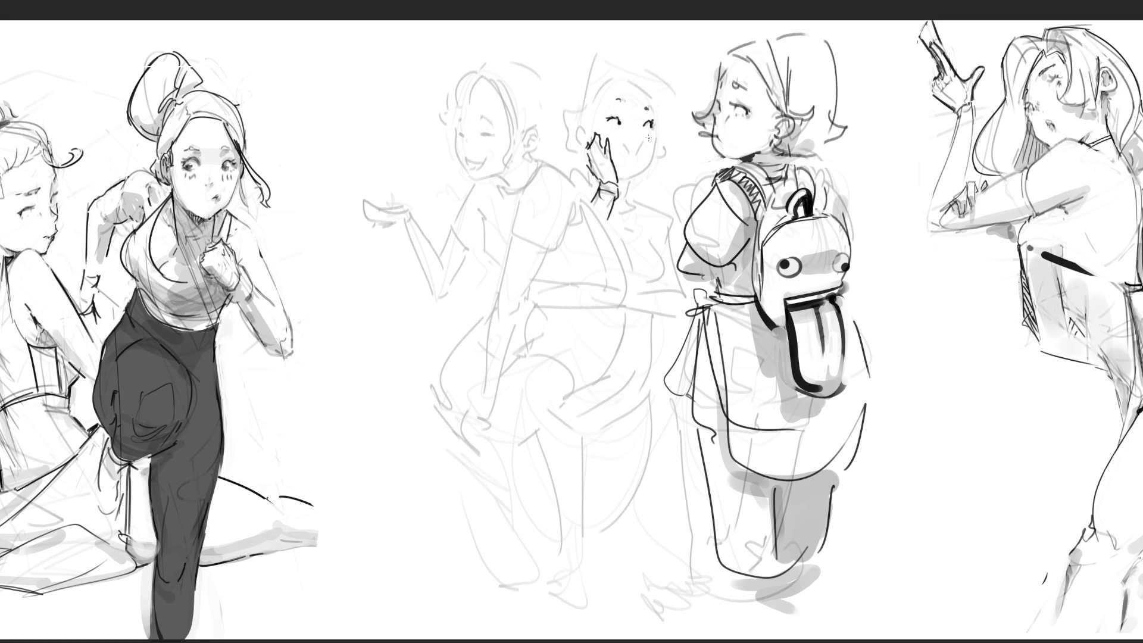
{"action": "mouse_move", "coordinate": [621, 140]}
{"action": "left_mouse_down"}
{"action": "mouse_move", "coordinate": [630, 150]}
{"action": "mouse_move", "coordinate": [643, 130]}
{"action": "mouse_move", "coordinate": [637, 154]}
{"action": "mouse_move", "coordinate": [656, 148]}
{"action": "mouse_move", "coordinate": [638, 174]}
{"action": "left_mouse_up"}
Dot her nose and blush marks, draw the ear, extend the head outline and ink the neck.
{"action": "left_click", "coordinate": [636, 132]}
{"action": "left_click", "coordinate": [640, 139]}
{"action": "left_click", "coordinate": [639, 144]}
{"action": "mouse_move", "coordinate": [591, 132]}
{"action": "left_mouse_down"}
{"action": "mouse_move", "coordinate": [576, 136]}
{"action": "mouse_move", "coordinate": [589, 155]}
{"action": "mouse_move", "coordinate": [583, 146]}
{"action": "left_mouse_up"}
{"action": "mouse_move", "coordinate": [588, 135]}
{"action": "left_mouse_down"}
{"action": "mouse_move", "coordinate": [593, 103]}
{"action": "mouse_move", "coordinate": [626, 75]}
{"action": "left_mouse_up"}
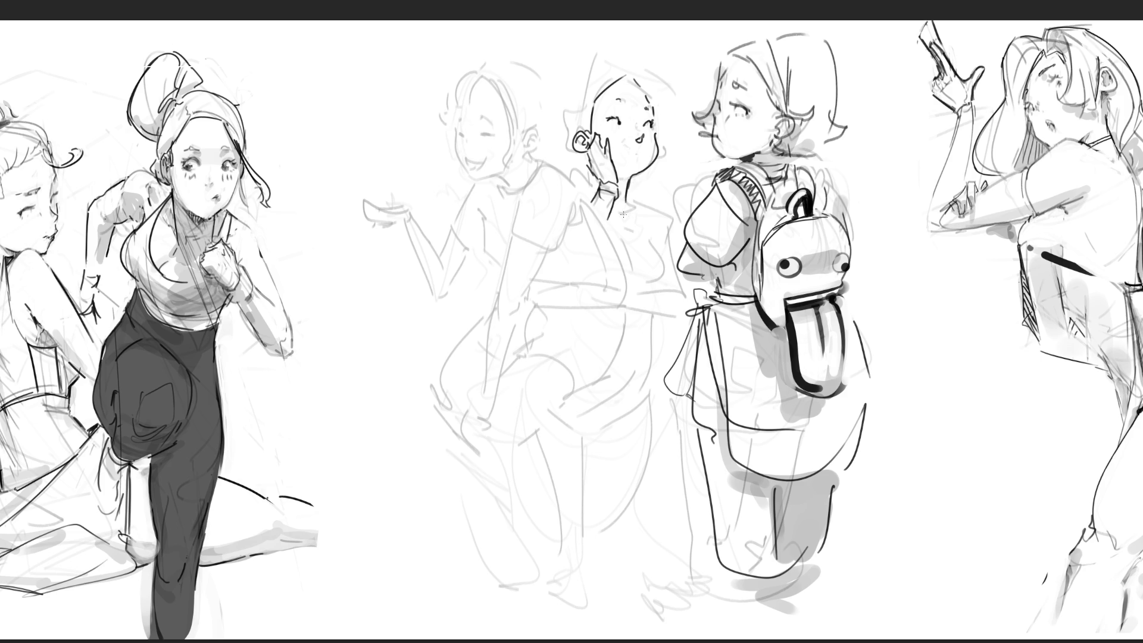
{"action": "mouse_move", "coordinate": [626, 210]}
{"action": "left_mouse_down"}
{"action": "mouse_move", "coordinate": [641, 196]}
{"action": "mouse_move", "coordinate": [670, 231]}
{"action": "left_mouse_up"}
Ink the smiling girl's shoulder, upper arm and forearm, redrawing the forearm longer, and close the neck gap.
{"action": "left_click_drag", "start_coordinate": [560, 174], "coordinate": [591, 185]}
{"action": "left_click_drag", "start_coordinate": [592, 194], "coordinate": [569, 259]}
{"action": "left_click_drag", "start_coordinate": [599, 202], "coordinate": [582, 271]}
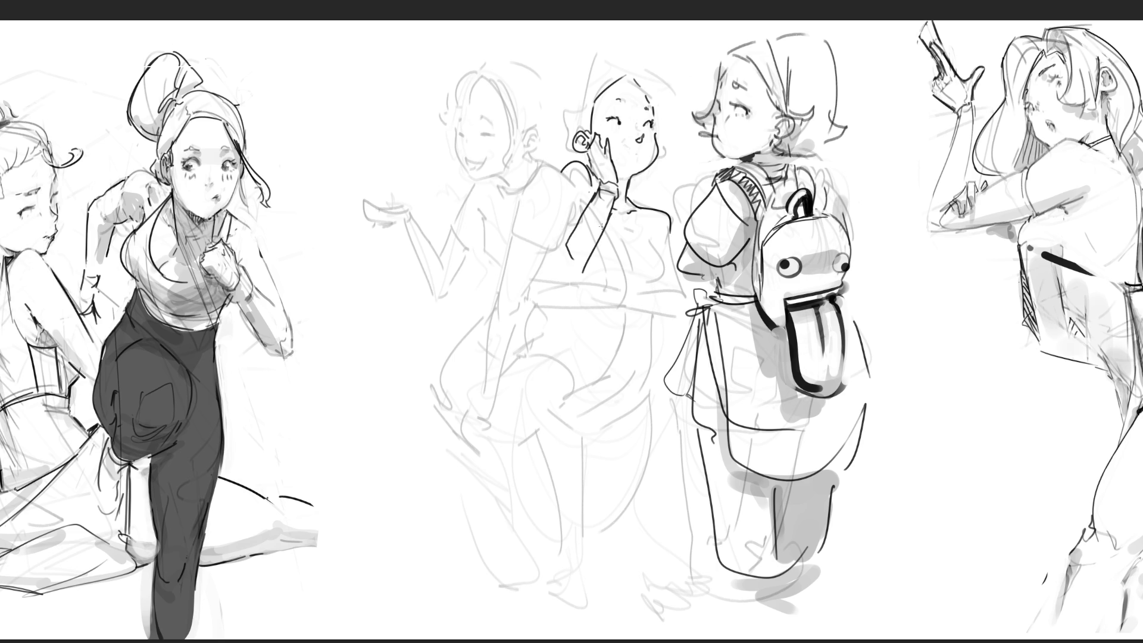
{"action": "key", "text": "ctrl+z"}
{"action": "key", "text": "ctrl+z"}
{"action": "mouse_move", "coordinate": [614, 199]}
{"action": "left_mouse_down"}
{"action": "mouse_move", "coordinate": [576, 290]}
{"action": "mouse_move", "coordinate": [565, 291]}
{"action": "left_mouse_up"}
{"action": "left_click_drag", "start_coordinate": [560, 183], "coordinate": [554, 270]}
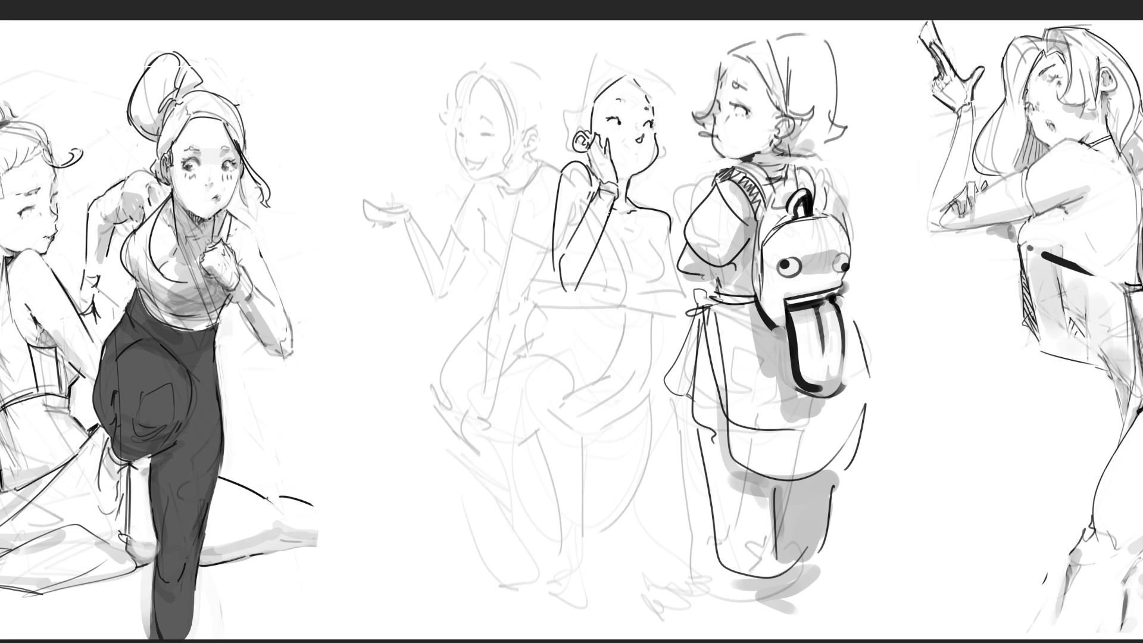
{"action": "mouse_move", "coordinate": [611, 209]}
{"action": "left_mouse_down"}
{"action": "mouse_move", "coordinate": [607, 239]}
{"action": "mouse_move", "coordinate": [661, 233]}
{"action": "mouse_move", "coordinate": [637, 295]}
{"action": "left_mouse_up"}
Ink her two hands, lower torso lines and the curves of the hips below the torso.
{"action": "mouse_move", "coordinate": [587, 286]}
{"action": "left_mouse_down"}
{"action": "mouse_move", "coordinate": [606, 288]}
{"action": "mouse_move", "coordinate": [590, 307]}
{"action": "mouse_move", "coordinate": [577, 292]}
{"action": "mouse_move", "coordinate": [553, 317]}
{"action": "mouse_move", "coordinate": [551, 306]}
{"action": "mouse_move", "coordinate": [634, 291]}
{"action": "mouse_move", "coordinate": [672, 310]}
{"action": "mouse_move", "coordinate": [667, 295]}
{"action": "left_mouse_up"}
{"action": "left_click_drag", "start_coordinate": [668, 224], "coordinate": [684, 315]}
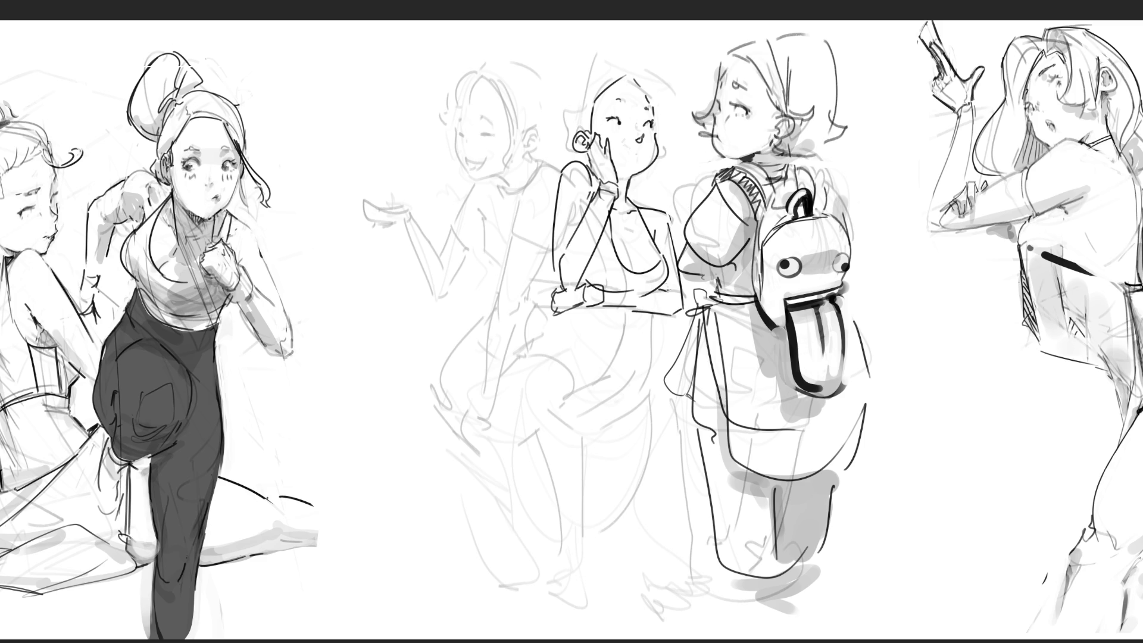
{"action": "left_click_drag", "start_coordinate": [628, 244], "coordinate": [631, 268]}
{"action": "left_click_drag", "start_coordinate": [651, 314], "coordinate": [605, 413]}
{"action": "mouse_move", "coordinate": [650, 325]}
{"action": "left_mouse_down"}
{"action": "mouse_move", "coordinate": [653, 398]}
{"action": "mouse_move", "coordinate": [595, 427]}
{"action": "left_mouse_up"}
{"action": "key", "text": "ctrl+z"}
{"action": "left_click_drag", "start_coordinate": [651, 393], "coordinate": [577, 431]}
{"action": "left_click_drag", "start_coordinate": [521, 385], "coordinate": [577, 432]}
{"action": "left_click_drag", "start_coordinate": [514, 383], "coordinate": [565, 310]}
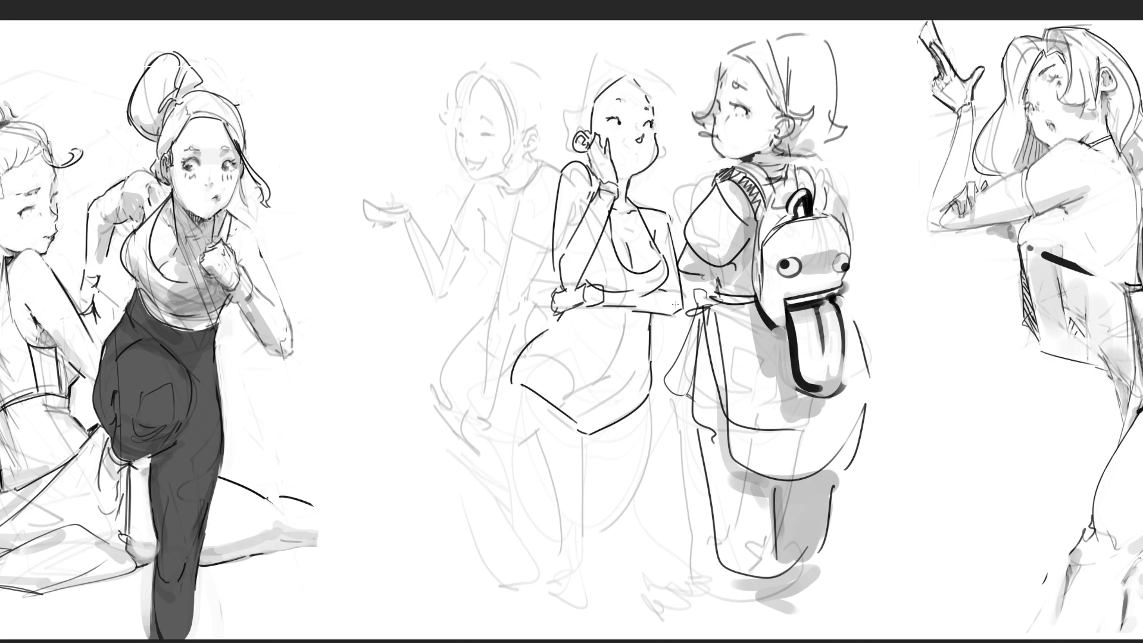
Ink the outer and inner contours of both legs and a first hair stroke left of her head.
{"action": "mouse_move", "coordinate": [510, 391]}
{"action": "left_mouse_down"}
{"action": "mouse_move", "coordinate": [509, 440]}
{"action": "mouse_move", "coordinate": [557, 568]}
{"action": "left_mouse_up"}
{"action": "left_click_drag", "start_coordinate": [576, 423], "coordinate": [585, 550]}
{"action": "left_click_drag", "start_coordinate": [651, 400], "coordinate": [611, 556]}
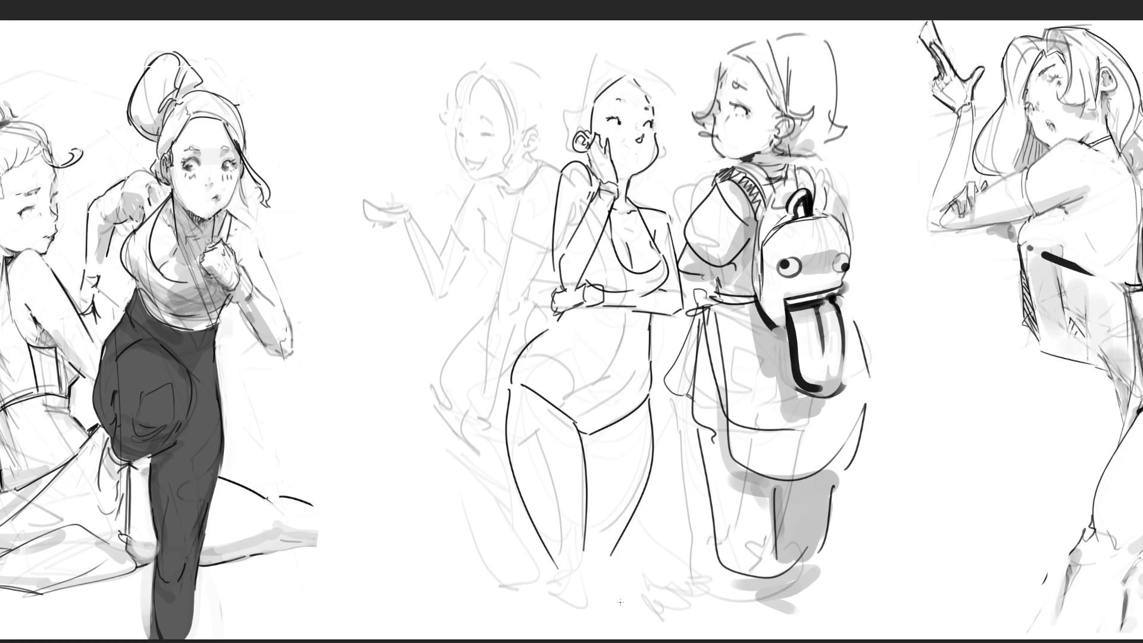
{"action": "mouse_move", "coordinate": [555, 156]}
{"action": "left_mouse_down"}
{"action": "mouse_move", "coordinate": [544, 110]}
{"action": "mouse_move", "coordinate": [579, 43]}
{"action": "mouse_move", "coordinate": [538, 121]}
{"action": "mouse_move", "coordinate": [564, 164]}
{"action": "left_mouse_up"}
Try a curled then a pointed hair contour with chin hatching, undoing each attempt.
{"action": "key", "text": "ctrl+z"}
{"action": "key", "text": "ctrl+z"}
{"action": "mouse_move", "coordinate": [579, 52]}
{"action": "left_mouse_down"}
{"action": "mouse_move", "coordinate": [604, 33]}
{"action": "mouse_move", "coordinate": [630, 56]}
{"action": "mouse_move", "coordinate": [694, 132]}
{"action": "mouse_move", "coordinate": [671, 178]}
{"action": "mouse_move", "coordinate": [687, 176]}
{"action": "left_mouse_up"}
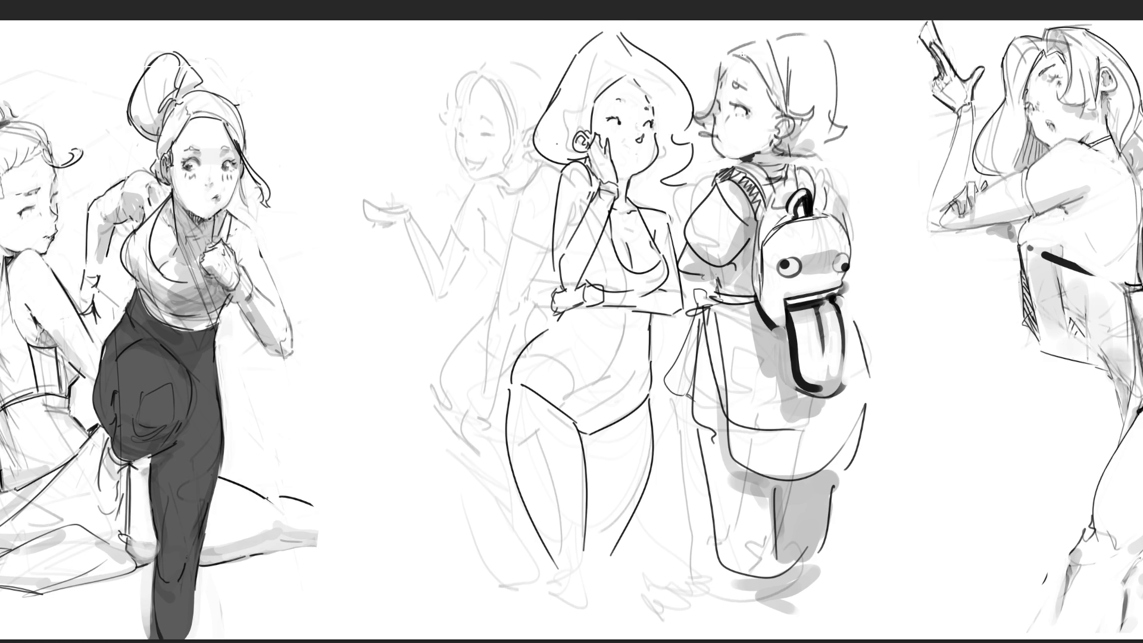
{"action": "key", "text": "ctrl+z"}
{"action": "key", "text": "ctrl+z"}
{"action": "key", "text": "ctrl+z"}
{"action": "mouse_move", "coordinate": [618, 38]}
{"action": "left_mouse_down"}
{"action": "mouse_move", "coordinate": [676, 103]}
{"action": "mouse_move", "coordinate": [695, 186]}
{"action": "mouse_move", "coordinate": [673, 192]}
{"action": "mouse_move", "coordinate": [641, 176]}
{"action": "mouse_move", "coordinate": [654, 171]}
{"action": "left_mouse_up"}
{"action": "left_click_drag", "start_coordinate": [647, 192], "coordinate": [667, 160]}
{"action": "left_click_drag", "start_coordinate": [665, 186], "coordinate": [674, 164]}
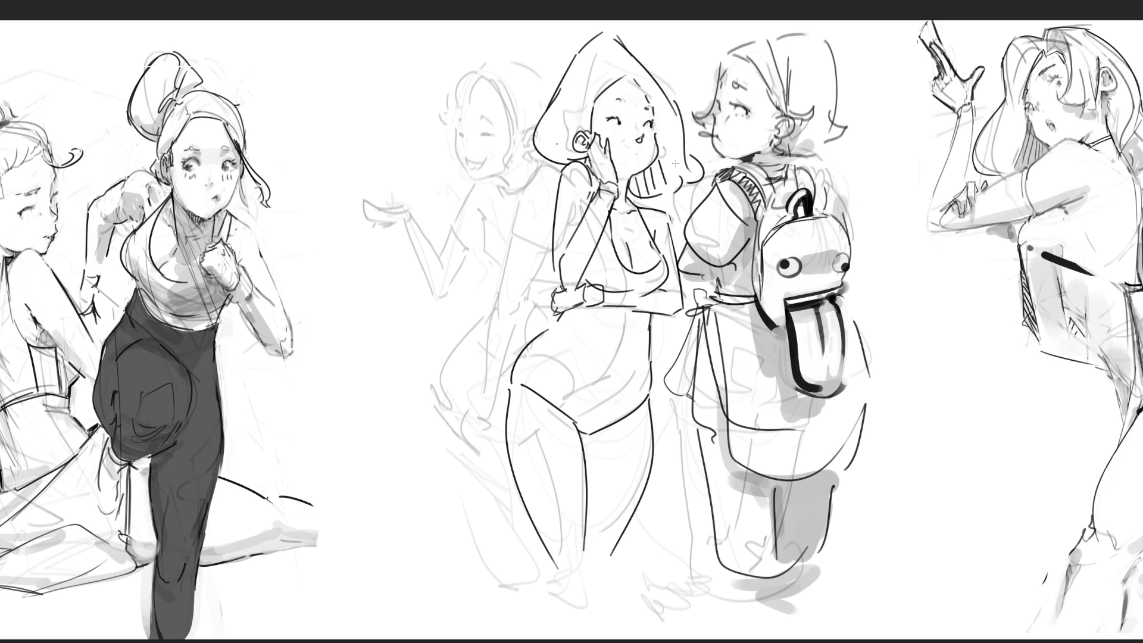
{"action": "key", "text": "ctrl+z"}
{"action": "key", "text": "ctrl+z"}
{"action": "key", "text": "ctrl+z"}
{"action": "key", "text": "ctrl+z"}
{"action": "key", "text": "ctrl+z"}
{"action": "key", "text": "ctrl+z"}
{"action": "key", "text": "ctrl+z"}
{"action": "key", "text": "ctrl+z"}
{"action": "key", "text": "ctrl+z"}
{"action": "key", "text": "ctrl+z"}
{"action": "key", "text": "ctrl+z"}
{"action": "key", "text": "ctrl+z"}
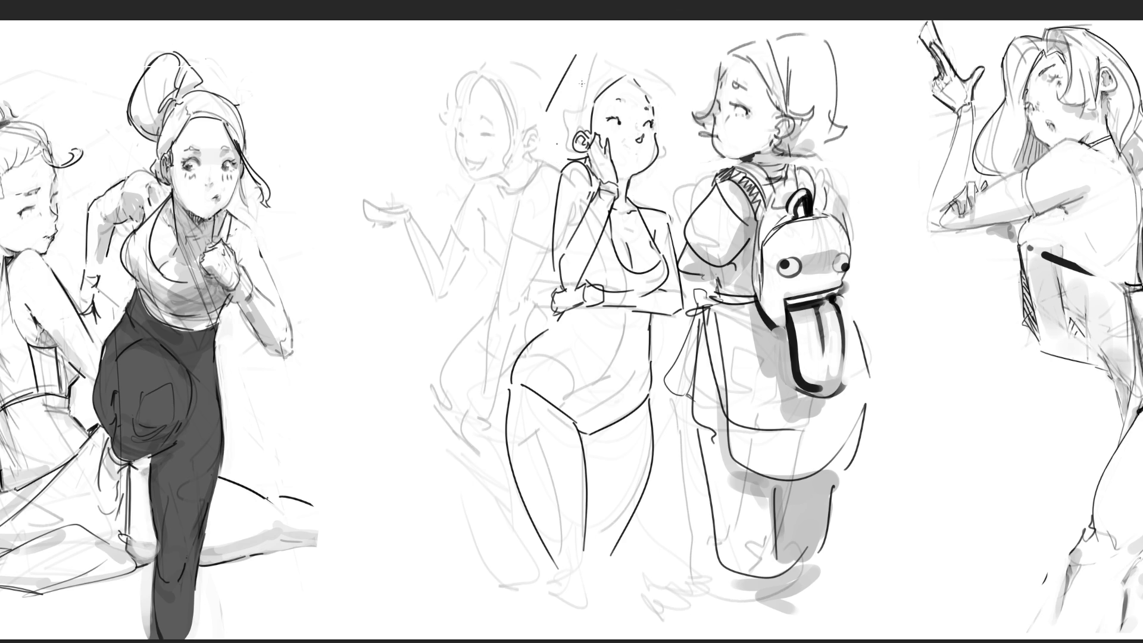
{"action": "key", "text": "ctrl+z"}
Draw the final hairstyle: arched top, left and right sides, with a first hatched shadow.
{"action": "left_click_drag", "start_coordinate": [551, 108], "coordinate": [630, 43]}
{"action": "key", "text": "ctrl+z"}
{"action": "left_click_drag", "start_coordinate": [558, 96], "coordinate": [644, 85]}
{"action": "left_click_drag", "start_coordinate": [559, 98], "coordinate": [553, 154]}
{"action": "left_click_drag", "start_coordinate": [641, 58], "coordinate": [675, 176]}
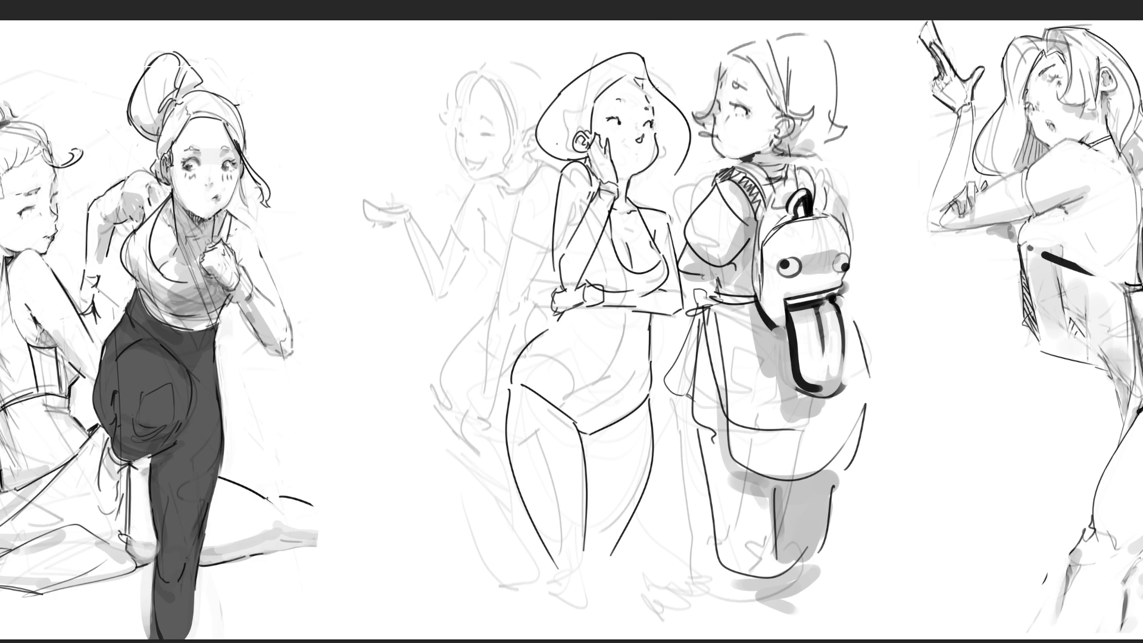
{"action": "mouse_move", "coordinate": [640, 81]}
{"action": "left_mouse_down"}
{"action": "mouse_move", "coordinate": [659, 104]}
{"action": "mouse_move", "coordinate": [659, 165]}
{"action": "mouse_move", "coordinate": [630, 194]}
{"action": "mouse_move", "coordinate": [638, 200]}
{"action": "left_mouse_up"}
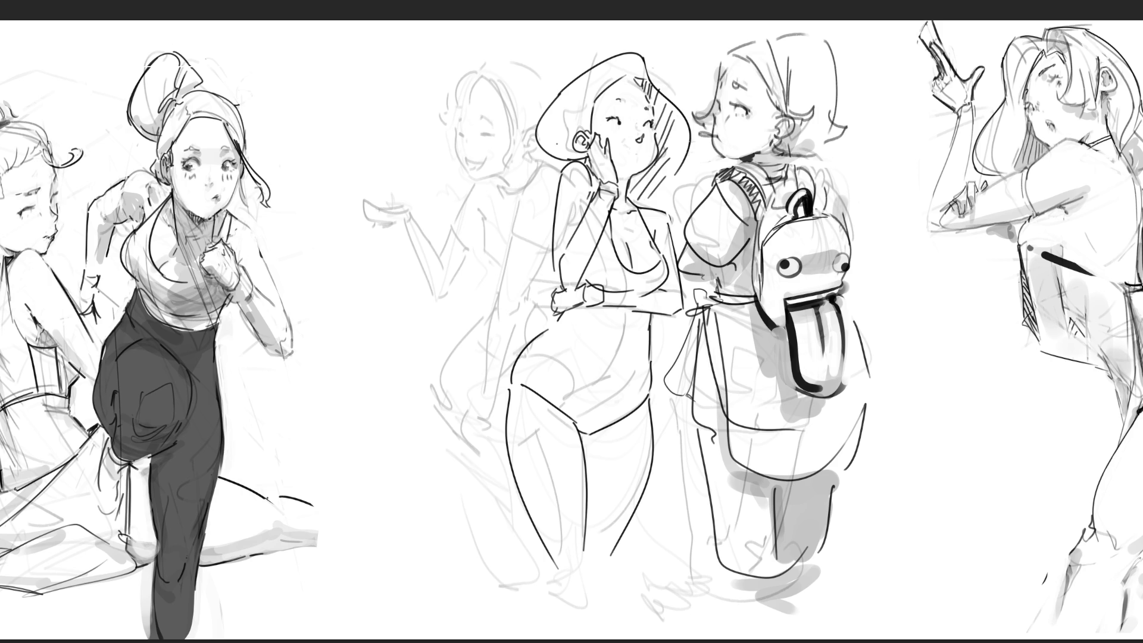
{"action": "left_click_drag", "start_coordinate": [689, 139], "coordinate": [704, 179]}
Add cheek blush and a small open mouth, then hatch dark shadow inside the hair and under the chin.
{"action": "mouse_move", "coordinate": [611, 131]}
{"action": "left_mouse_down"}
{"action": "mouse_move", "coordinate": [655, 135]}
{"action": "mouse_move", "coordinate": [632, 127]}
{"action": "left_mouse_up"}
{"action": "left_click_drag", "start_coordinate": [641, 148], "coordinate": [650, 160]}
{"action": "mouse_move", "coordinate": [650, 85]}
{"action": "left_mouse_down"}
{"action": "mouse_move", "coordinate": [668, 152]}
{"action": "mouse_move", "coordinate": [639, 186]}
{"action": "mouse_move", "coordinate": [659, 169]}
{"action": "mouse_move", "coordinate": [640, 202]}
{"action": "left_mouse_up"}
{"action": "mouse_move", "coordinate": [672, 159]}
{"action": "left_mouse_down"}
{"action": "mouse_move", "coordinate": [638, 207]}
{"action": "mouse_move", "coordinate": [660, 211]}
{"action": "mouse_move", "coordinate": [643, 211]}
{"action": "left_mouse_up"}
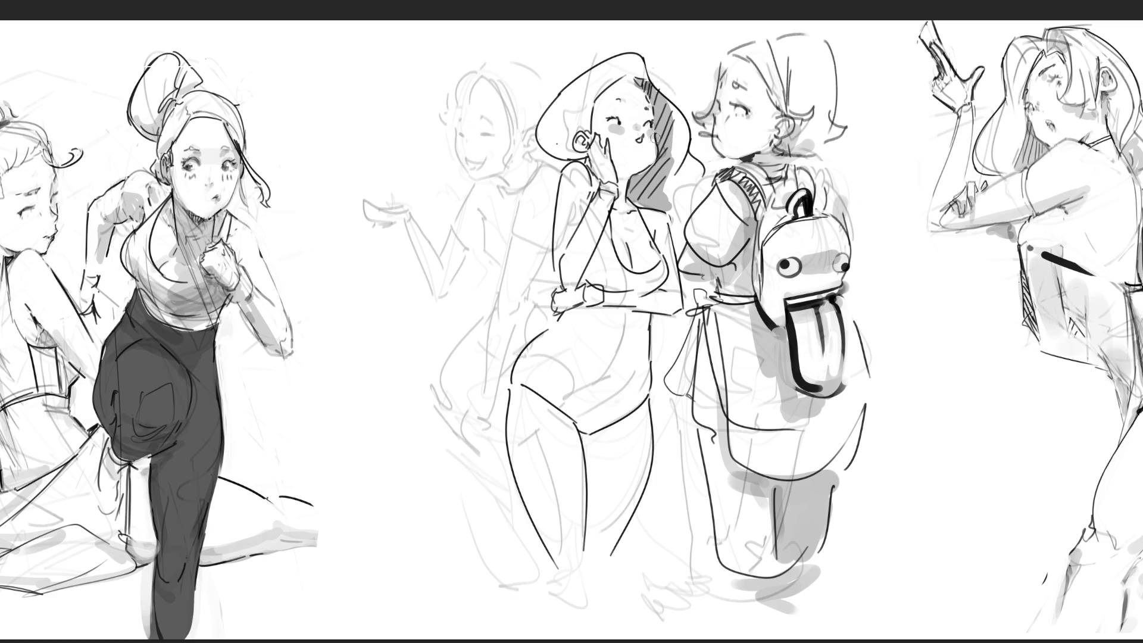
{"action": "mouse_move", "coordinate": [652, 160]}
{"action": "left_mouse_down"}
{"action": "mouse_move", "coordinate": [617, 175]}
{"action": "mouse_move", "coordinate": [638, 191]}
{"action": "mouse_move", "coordinate": [624, 191]}
{"action": "mouse_move", "coordinate": [647, 167]}
{"action": "left_mouse_up"}
Undo the neck shading, then shade her forearm, elbow and waistband in grey.
{"action": "key", "text": "ctrl+z"}
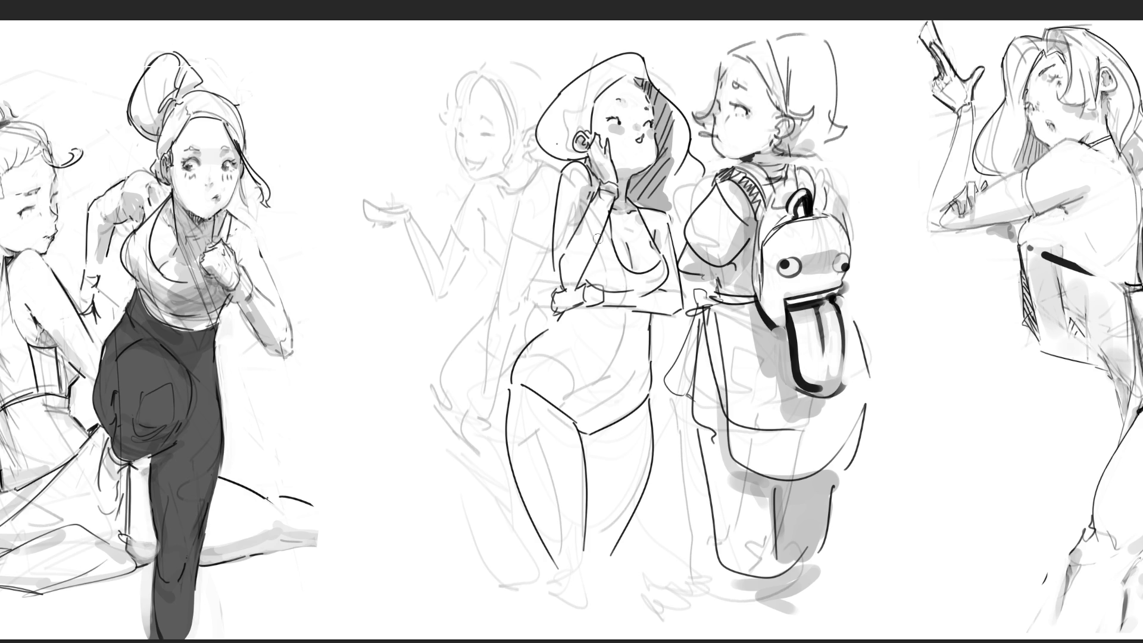
{"action": "left_click_drag", "start_coordinate": [611, 228], "coordinate": [581, 277]}
{"action": "mouse_move", "coordinate": [607, 233]}
{"action": "left_mouse_down"}
{"action": "mouse_move", "coordinate": [568, 306]}
{"action": "mouse_move", "coordinate": [647, 294]}
{"action": "mouse_move", "coordinate": [687, 305]}
{"action": "left_mouse_up"}
{"action": "left_click_drag", "start_coordinate": [572, 315], "coordinate": [657, 319]}
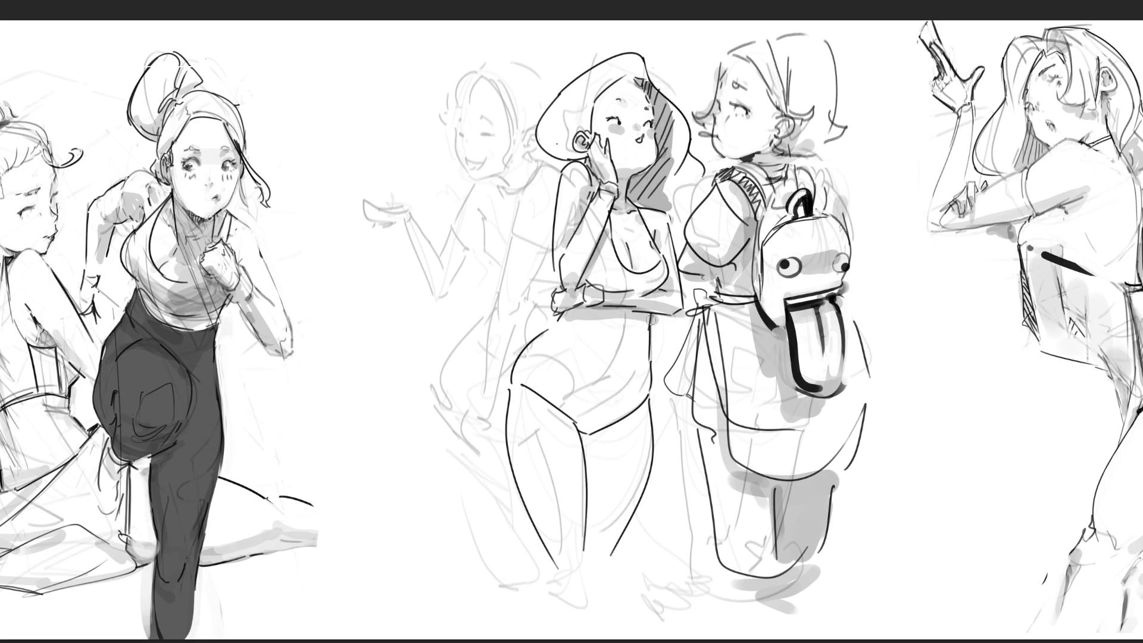
{"action": "left_click_drag", "start_coordinate": [585, 320], "coordinate": [656, 320]}
{"action": "left_click_drag", "start_coordinate": [589, 284], "coordinate": [662, 293]}
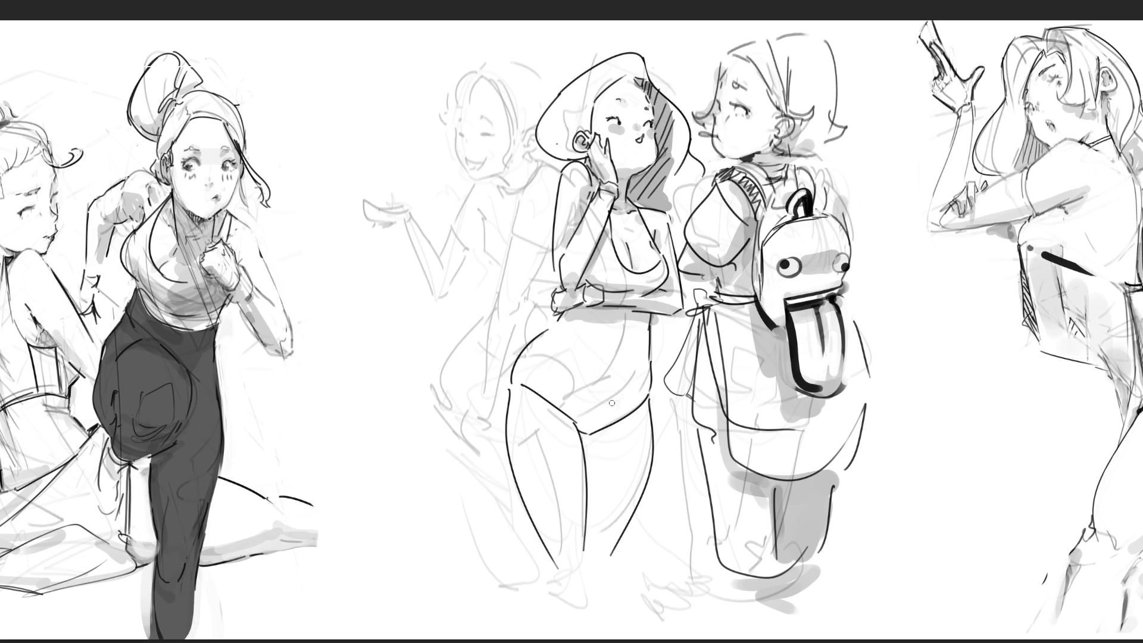
Shade the hips, inner thighs, crotch line and the left hip and leg outlines.
{"action": "mouse_move", "coordinate": [612, 404]}
{"action": "left_mouse_down"}
{"action": "mouse_move", "coordinate": [536, 394]}
{"action": "mouse_move", "coordinate": [624, 366]}
{"action": "mouse_move", "coordinate": [581, 387]}
{"action": "mouse_move", "coordinate": [625, 408]}
{"action": "mouse_move", "coordinate": [643, 370]}
{"action": "mouse_move", "coordinate": [598, 446]}
{"action": "mouse_move", "coordinate": [633, 429]}
{"action": "mouse_move", "coordinate": [607, 544]}
{"action": "left_mouse_up"}
{"action": "left_click_drag", "start_coordinate": [602, 446], "coordinate": [585, 429]}
{"action": "left_click_drag", "start_coordinate": [585, 482], "coordinate": [638, 412]}
{"action": "mouse_move", "coordinate": [638, 464]}
{"action": "left_mouse_down"}
{"action": "mouse_move", "coordinate": [594, 403]}
{"action": "mouse_move", "coordinate": [629, 373]}
{"action": "mouse_move", "coordinate": [589, 326]}
{"action": "mouse_move", "coordinate": [647, 357]}
{"action": "mouse_move", "coordinate": [589, 317]}
{"action": "mouse_move", "coordinate": [647, 320]}
{"action": "left_mouse_up"}
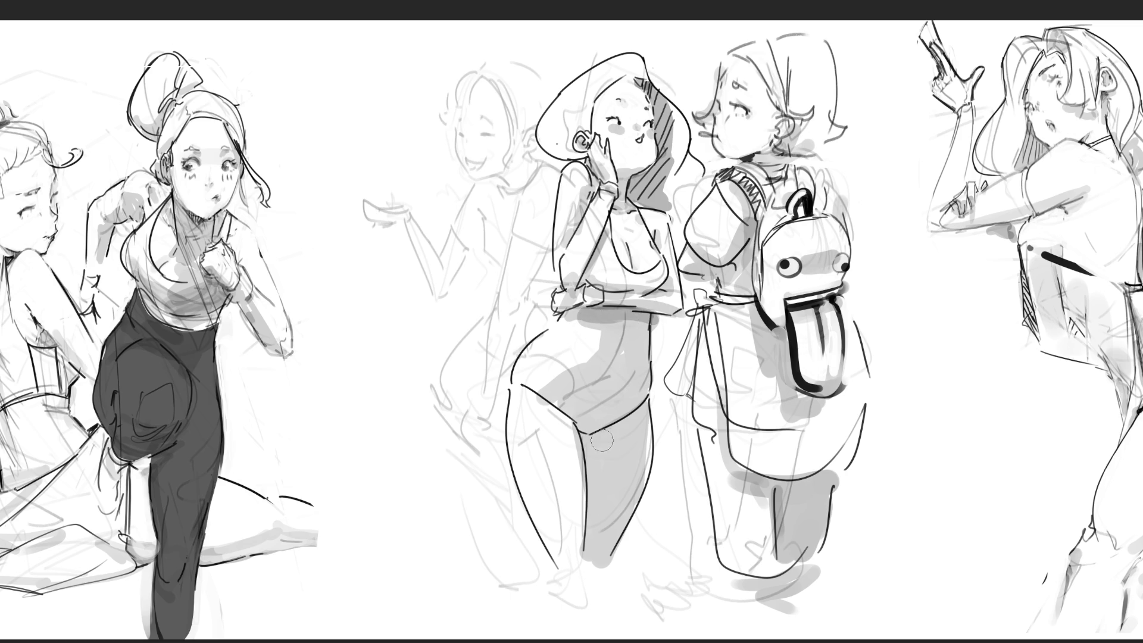
{"action": "left_click_drag", "start_coordinate": [543, 398], "coordinate": [579, 462]}
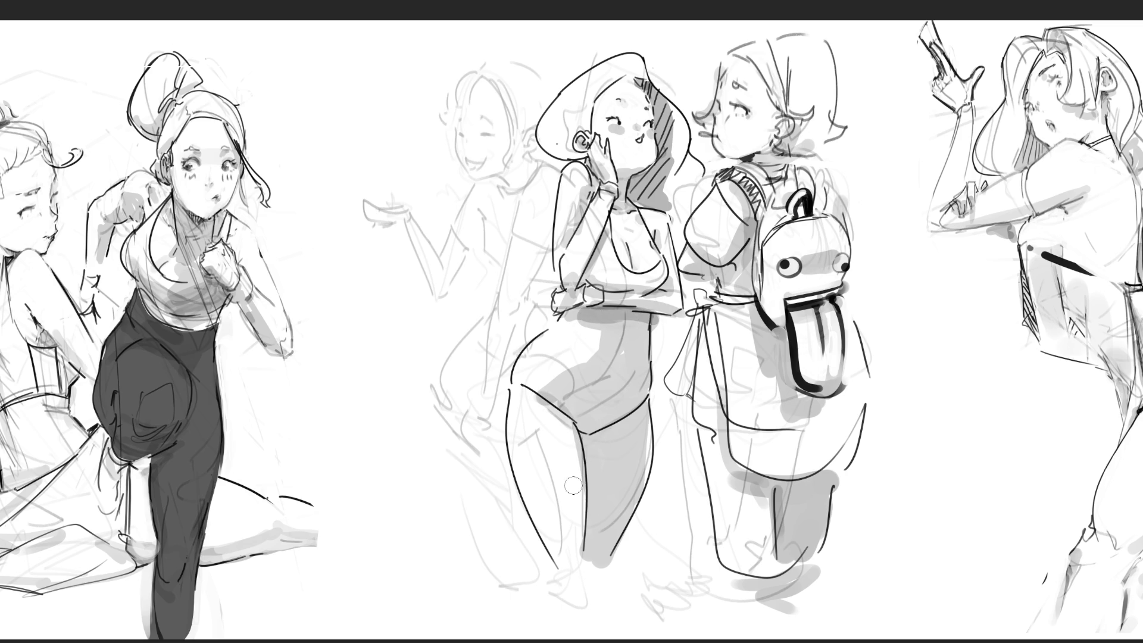
{"action": "left_click_drag", "start_coordinate": [519, 393], "coordinate": [521, 366]}
{"action": "left_click_drag", "start_coordinate": [533, 488], "coordinate": [554, 569]}
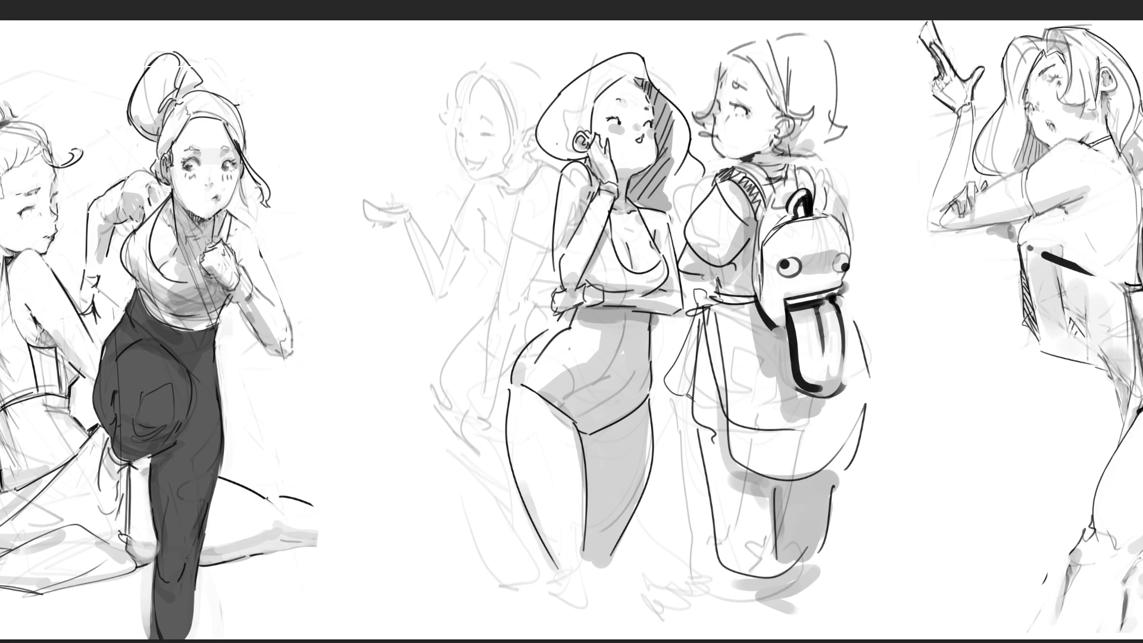
Draw an eyebrow, cycle mouth versions back with undo, and redraw the stick line at a shallower angle.
{"action": "mouse_move", "coordinate": [615, 103]}
{"action": "left_mouse_down"}
{"action": "mouse_move", "coordinate": [650, 108]}
{"action": "mouse_move", "coordinate": [645, 154]}
{"action": "mouse_move", "coordinate": [617, 146]}
{"action": "mouse_move", "coordinate": [649, 152]}
{"action": "mouse_move", "coordinate": [719, 98]}
{"action": "left_mouse_up"}
{"action": "key", "text": "ctrl+z"}
{"action": "key", "text": "ctrl+z"}
{"action": "key", "text": "ctrl+z"}
{"action": "key", "text": "ctrl+z"}
{"action": "key", "text": "ctrl+z"}
{"action": "key", "text": "ctrl+z"}
{"action": "key", "text": "ctrl+z"}
{"action": "left_click_drag", "start_coordinate": [648, 135], "coordinate": [709, 107]}
{"action": "key", "text": "ctrl+z"}
{"action": "key", "text": "ctrl+z"}
{"action": "mouse_move", "coordinate": [640, 140]}
{"action": "left_mouse_down"}
{"action": "mouse_move", "coordinate": [710, 114]}
{"action": "mouse_move", "coordinate": [641, 140]}
{"action": "left_mouse_up"}
{"action": "key", "text": "ctrl+z"}
Ink an eyelash on the faint left girl's face and darken her open mouth.
{"action": "left_click_drag", "start_coordinate": [481, 136], "coordinate": [496, 135]}
{"action": "left_click_drag", "start_coordinate": [463, 161], "coordinate": [495, 178]}
{"action": "key", "text": "ctrl+z"}
{"action": "key", "text": "ctrl+z"}
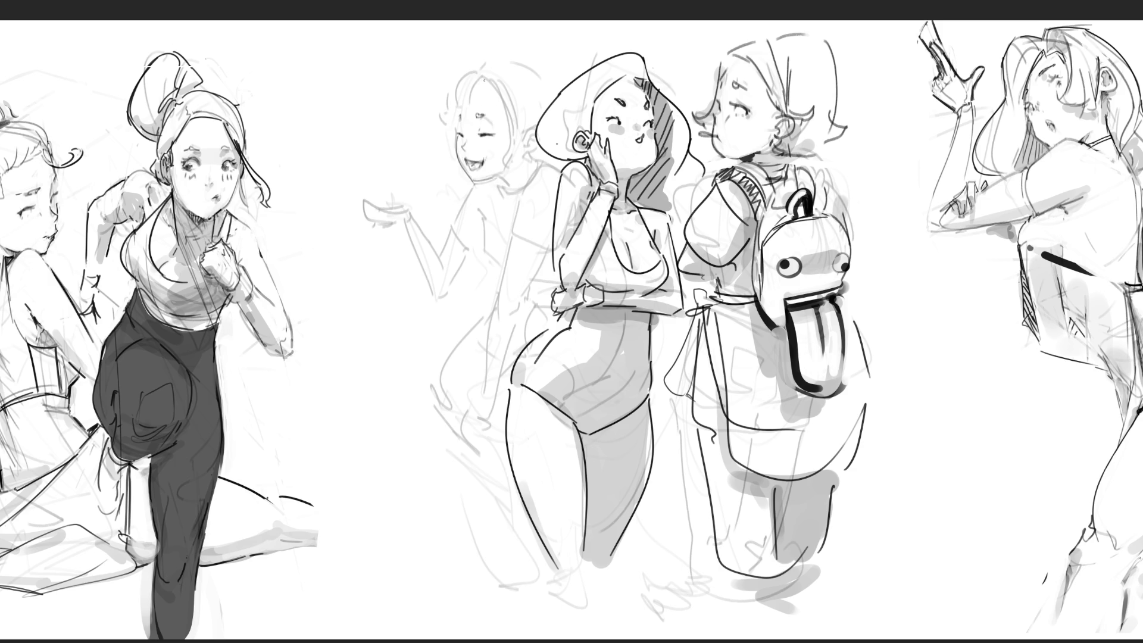
Ink the laughing girl's curly hair: left curls, top and right outline, plus a cheek mark.
{"action": "left_click_drag", "start_coordinate": [484, 80], "coordinate": [470, 103]}
{"action": "mouse_move", "coordinate": [459, 78]}
{"action": "left_mouse_down"}
{"action": "mouse_move", "coordinate": [446, 109]}
{"action": "mouse_move", "coordinate": [464, 107]}
{"action": "mouse_move", "coordinate": [441, 128]}
{"action": "mouse_move", "coordinate": [451, 138]}
{"action": "left_mouse_up"}
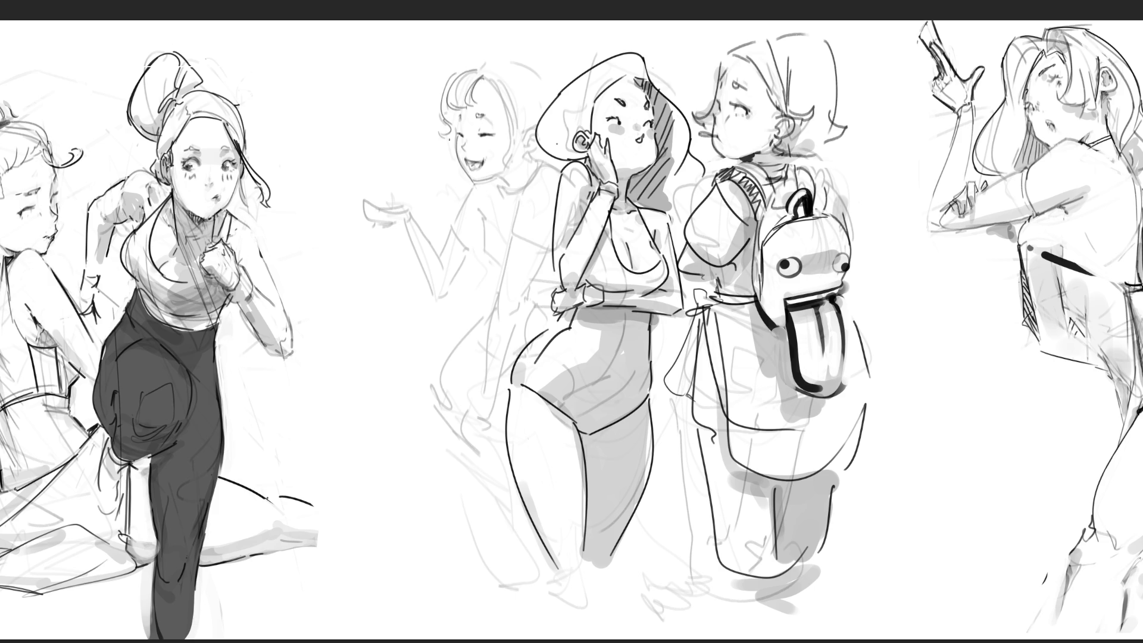
{"action": "left_click_drag", "start_coordinate": [475, 76], "coordinate": [511, 134]}
{"action": "mouse_move", "coordinate": [509, 89]}
{"action": "left_mouse_down"}
{"action": "mouse_move", "coordinate": [523, 141]}
{"action": "mouse_move", "coordinate": [534, 130]}
{"action": "left_mouse_up"}
{"action": "mouse_move", "coordinate": [475, 64]}
{"action": "left_mouse_down"}
{"action": "mouse_move", "coordinate": [502, 59]}
{"action": "mouse_move", "coordinate": [549, 95]}
{"action": "mouse_move", "coordinate": [499, 80]}
{"action": "mouse_move", "coordinate": [551, 93]}
{"action": "left_mouse_up"}
{"action": "mouse_move", "coordinate": [521, 132]}
{"action": "left_mouse_down"}
{"action": "mouse_move", "coordinate": [534, 156]}
{"action": "mouse_move", "coordinate": [500, 183]}
{"action": "mouse_move", "coordinate": [511, 199]}
{"action": "left_mouse_up"}
Draw her collar, sketch wrist and forearm strokes, then undo the arm strokes.
{"action": "left_click_drag", "start_coordinate": [543, 162], "coordinate": [509, 207]}
{"action": "left_click_drag", "start_coordinate": [508, 202], "coordinate": [496, 192]}
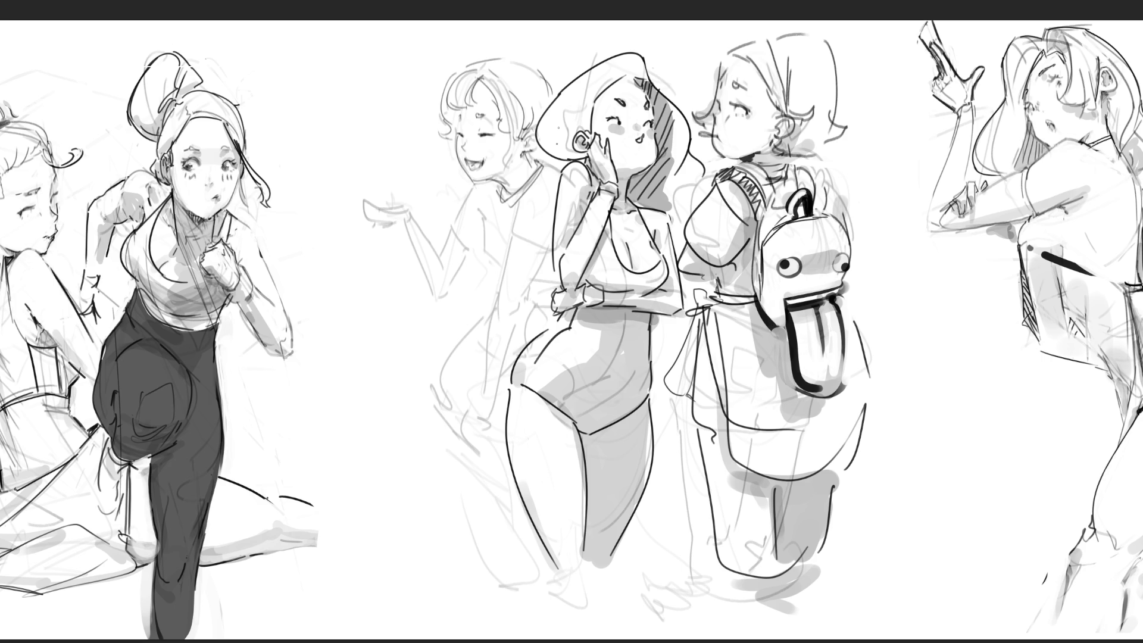
{"action": "mouse_move", "coordinate": [457, 152]}
{"action": "left_mouse_down"}
{"action": "mouse_move", "coordinate": [448, 184]}
{"action": "mouse_move", "coordinate": [458, 199]}
{"action": "mouse_move", "coordinate": [447, 181]}
{"action": "mouse_move", "coordinate": [464, 186]}
{"action": "mouse_move", "coordinate": [468, 223]}
{"action": "mouse_move", "coordinate": [456, 233]}
{"action": "left_mouse_up"}
{"action": "mouse_move", "coordinate": [461, 220]}
{"action": "left_mouse_down"}
{"action": "mouse_move", "coordinate": [423, 213]}
{"action": "mouse_move", "coordinate": [457, 234]}
{"action": "left_mouse_up"}
{"action": "left_click_drag", "start_coordinate": [398, 209], "coordinate": [451, 187]}
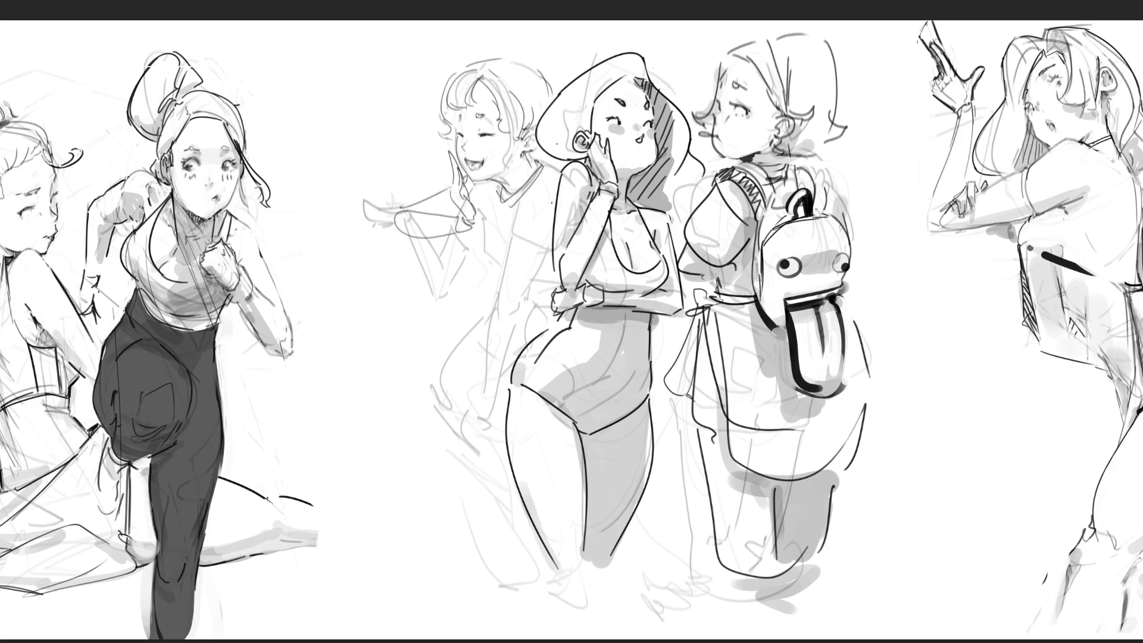
{"action": "key", "text": "ctrl+z"}
{"action": "key", "text": "ctrl+z"}
{"action": "key", "text": "ctrl+z"}
{"action": "key", "text": "ctrl+z"}
{"action": "key", "text": "ctrl+z"}
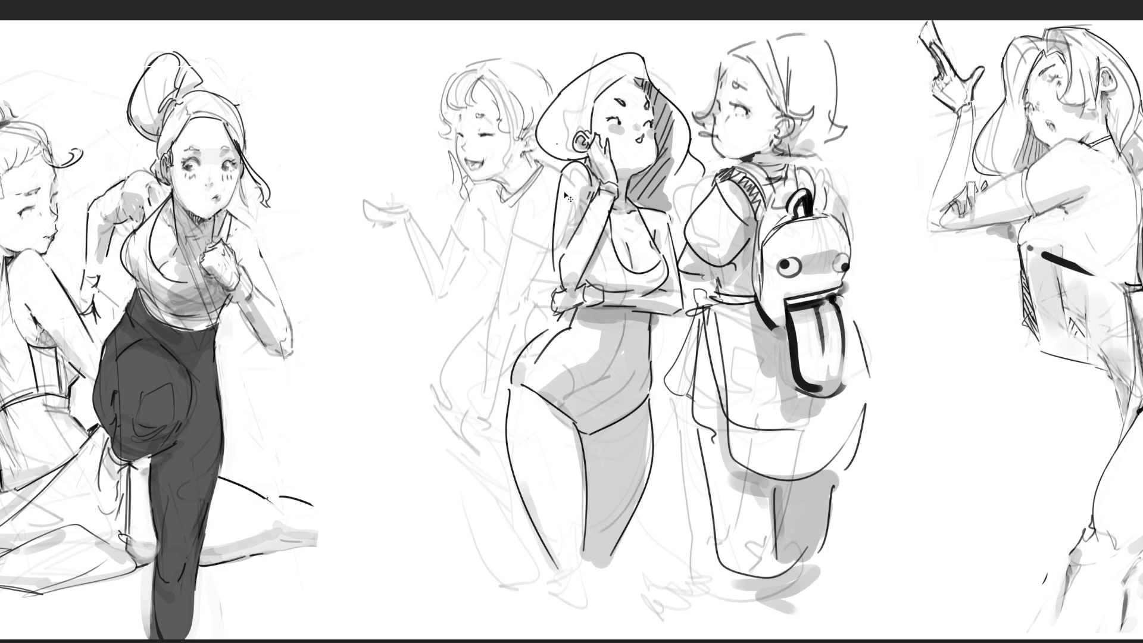
{"action": "key", "text": "ctrl+z"}
{"action": "key", "text": "ctrl+z"}
Sketch lines down her torso and shoulder and a large loop outline for the racket.
{"action": "left_click_drag", "start_coordinate": [470, 192], "coordinate": [482, 281]}
{"action": "left_click_drag", "start_coordinate": [486, 210], "coordinate": [493, 278]}
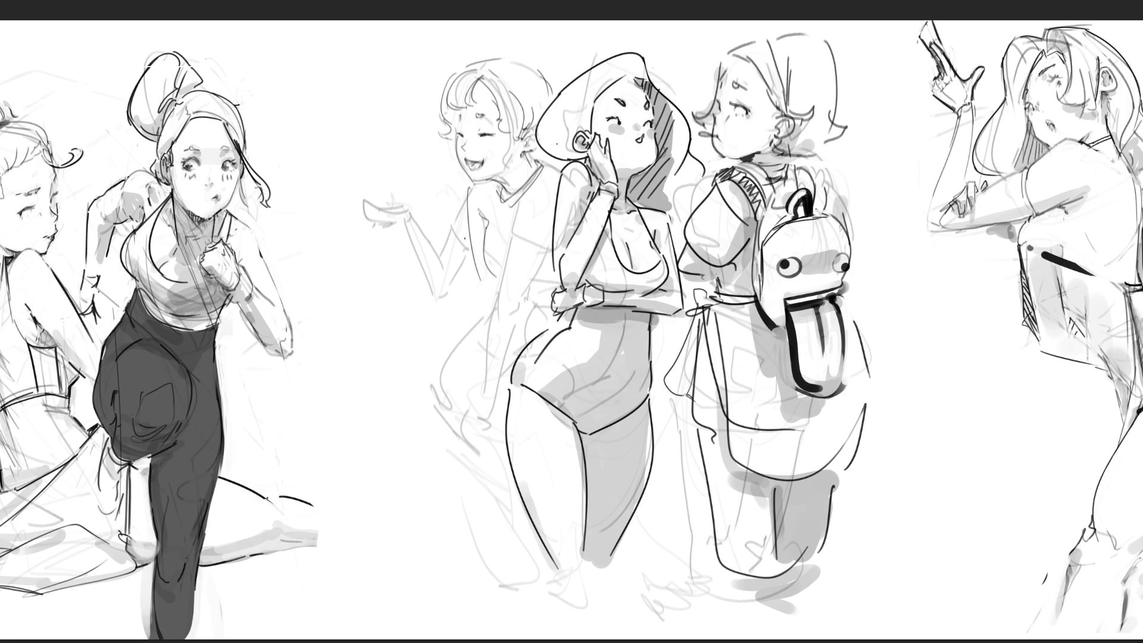
{"action": "mouse_move", "coordinate": [467, 239]}
{"action": "left_mouse_down"}
{"action": "mouse_move", "coordinate": [480, 258]}
{"action": "mouse_move", "coordinate": [477, 439]}
{"action": "left_mouse_up"}
{"action": "mouse_move", "coordinate": [534, 250]}
{"action": "left_mouse_down"}
{"action": "mouse_move", "coordinate": [559, 166]}
{"action": "mouse_move", "coordinate": [522, 315]}
{"action": "left_mouse_up"}
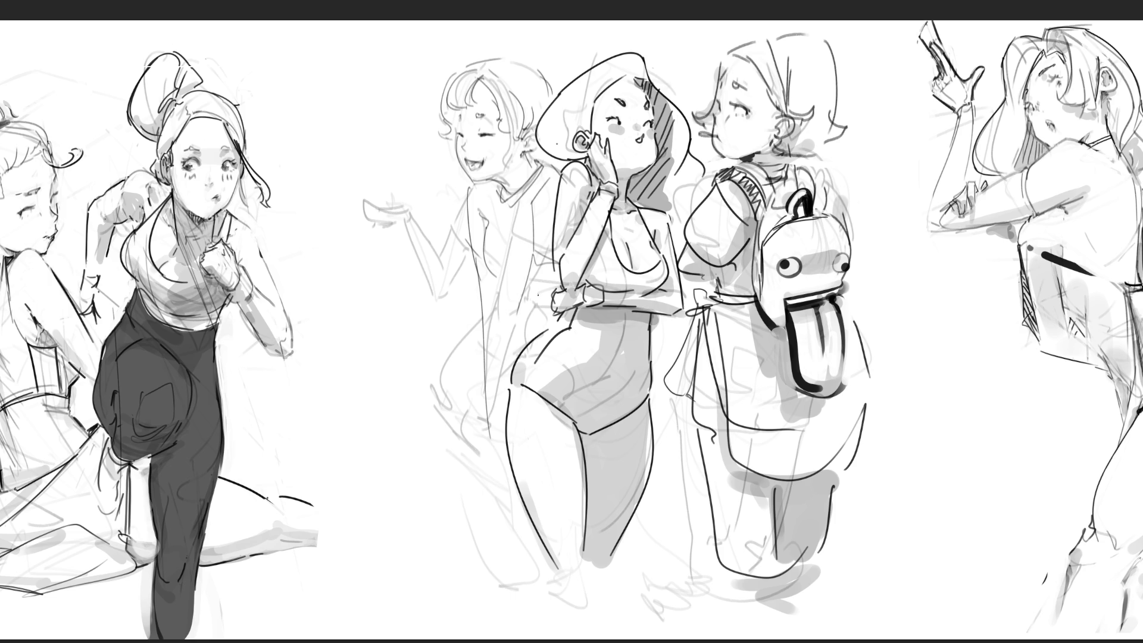
{"action": "mouse_move", "coordinate": [553, 271]}
{"action": "left_mouse_down"}
{"action": "mouse_move", "coordinate": [547, 328]}
{"action": "mouse_move", "coordinate": [472, 444]}
{"action": "mouse_move", "coordinate": [434, 419]}
{"action": "mouse_move", "coordinate": [277, 451]}
{"action": "mouse_move", "coordinate": [454, 433]}
{"action": "left_mouse_up"}
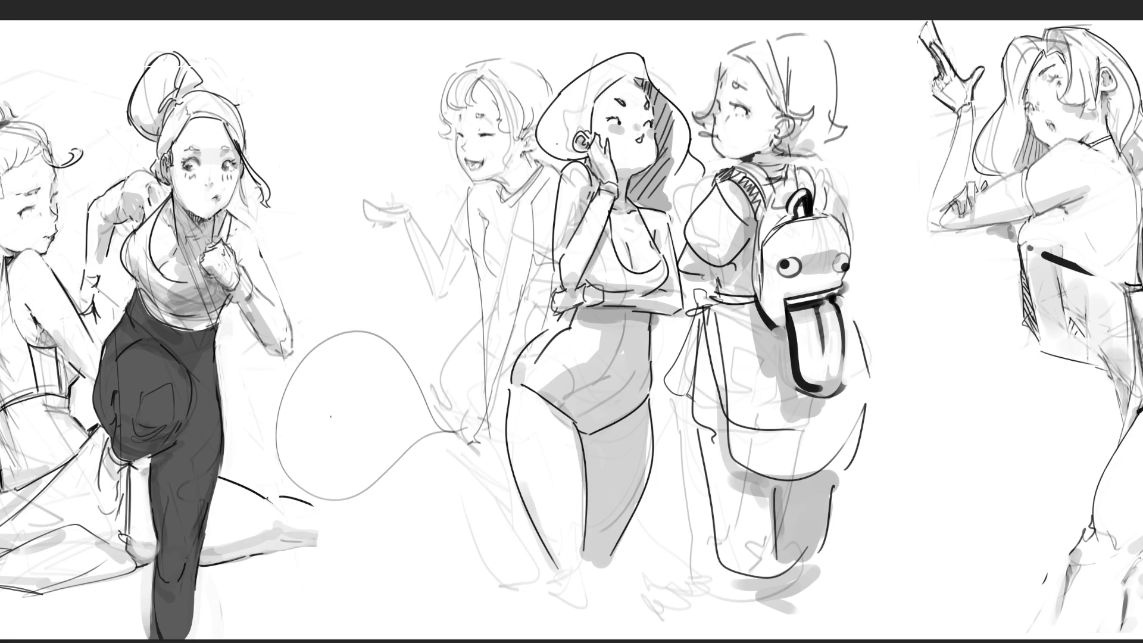
Draw an inner rim and crossing vertical and horizontal strings to make the loop a racket head.
{"action": "mouse_move", "coordinate": [295, 464]}
{"action": "left_mouse_down"}
{"action": "mouse_move", "coordinate": [313, 350]}
{"action": "mouse_move", "coordinate": [409, 393]}
{"action": "left_mouse_up"}
{"action": "left_click_drag", "start_coordinate": [332, 475], "coordinate": [347, 476]}
{"action": "left_click_drag", "start_coordinate": [367, 475], "coordinate": [411, 447]}
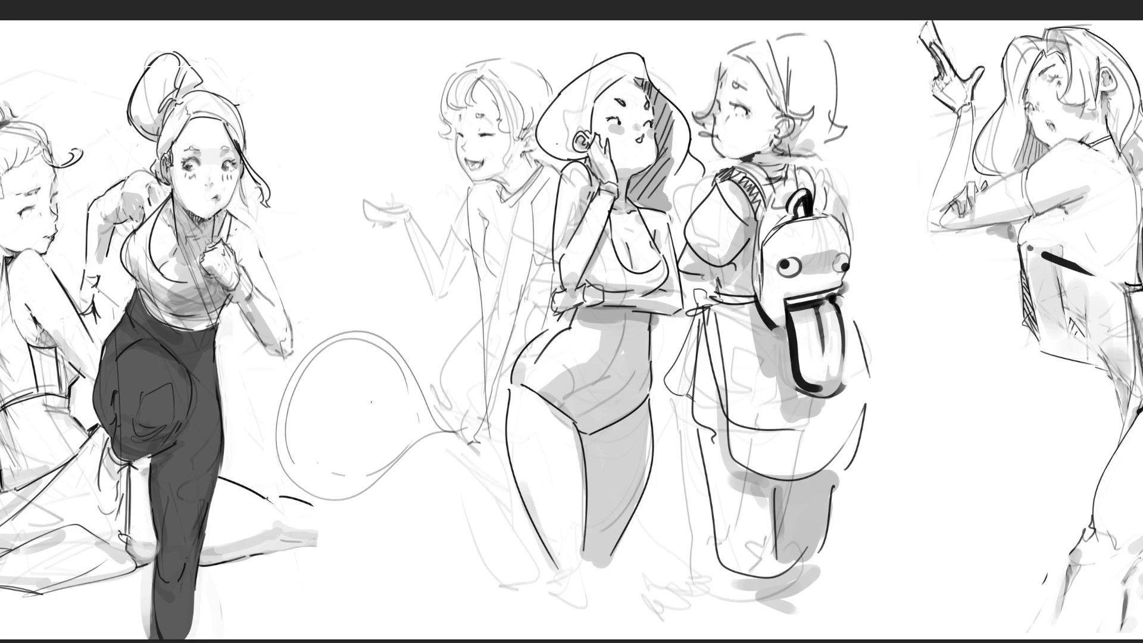
{"action": "mouse_move", "coordinate": [326, 351]}
{"action": "left_mouse_down"}
{"action": "mouse_move", "coordinate": [300, 460]}
{"action": "mouse_move", "coordinate": [324, 466]}
{"action": "left_mouse_up"}
{"action": "mouse_move", "coordinate": [357, 352]}
{"action": "left_mouse_down"}
{"action": "mouse_move", "coordinate": [338, 475]}
{"action": "mouse_move", "coordinate": [357, 471]}
{"action": "left_mouse_up"}
{"action": "left_click_drag", "start_coordinate": [293, 442], "coordinate": [380, 469]}
{"action": "left_click_drag", "start_coordinate": [297, 415], "coordinate": [391, 442]}
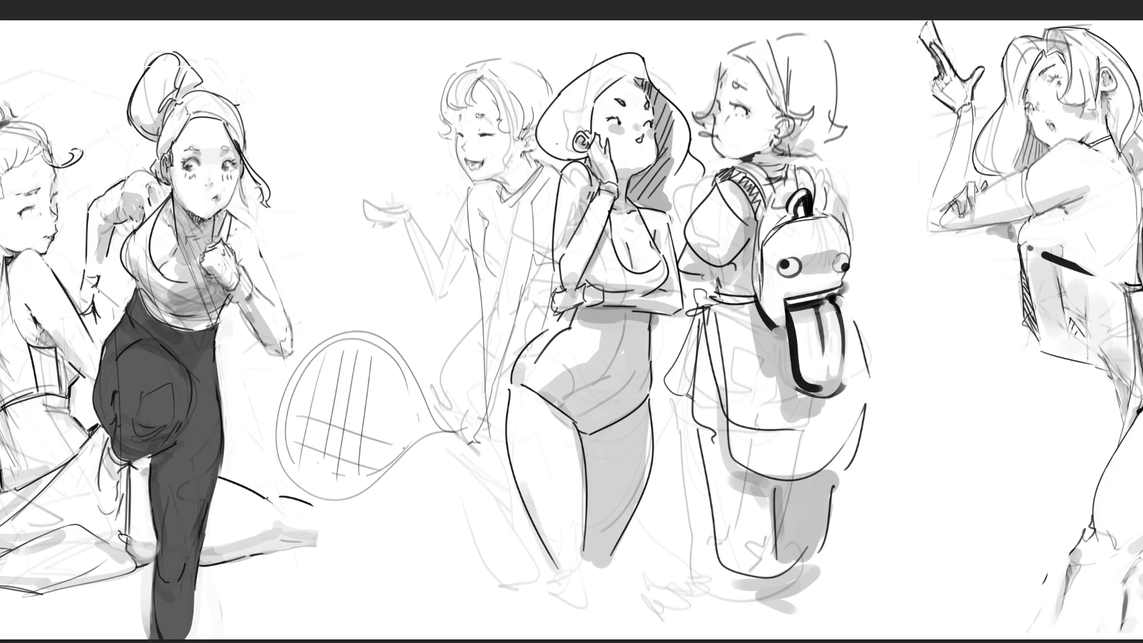
{"action": "left_click_drag", "start_coordinate": [297, 392], "coordinate": [380, 414]}
{"action": "left_click_drag", "start_coordinate": [308, 367], "coordinate": [370, 389]}
Shade a grey stripe across her waist and a line down her torso.
{"action": "left_click_drag", "start_coordinate": [502, 282], "coordinate": [534, 288]}
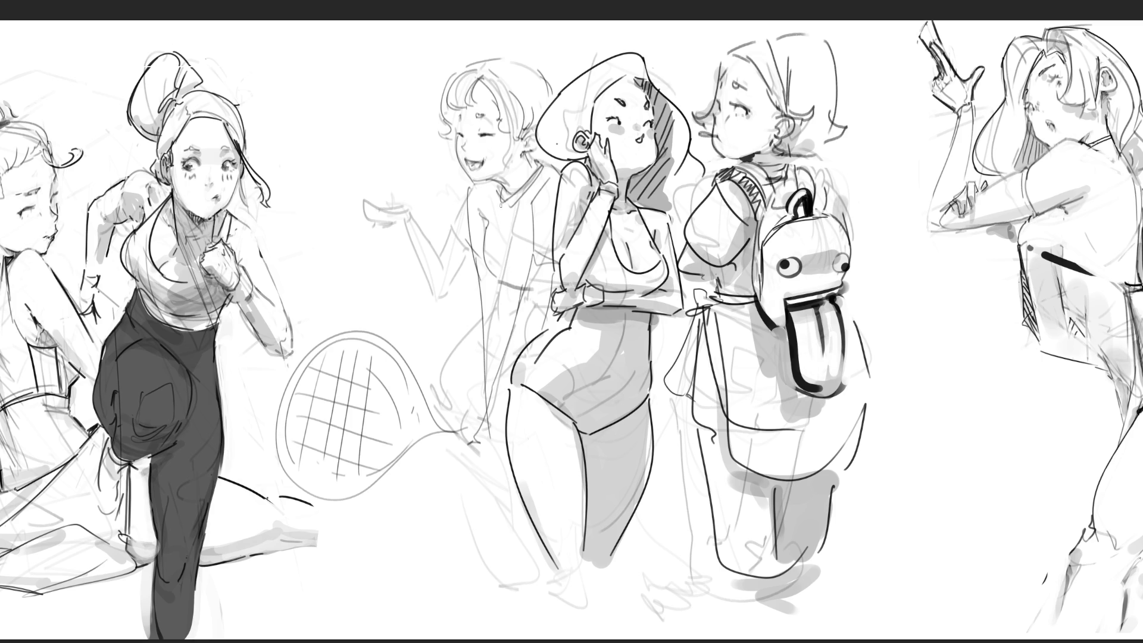
{"action": "left_click_drag", "start_coordinate": [500, 204], "coordinate": [517, 286]}
Replace the vertical torso stroke with horizontal grey shirt stripes and a mark below the torso.
{"action": "key", "text": "ctrl+z"}
{"action": "left_click_drag", "start_coordinate": [494, 218], "coordinate": [533, 220]}
{"action": "left_click_drag", "start_coordinate": [488, 250], "coordinate": [532, 255]}
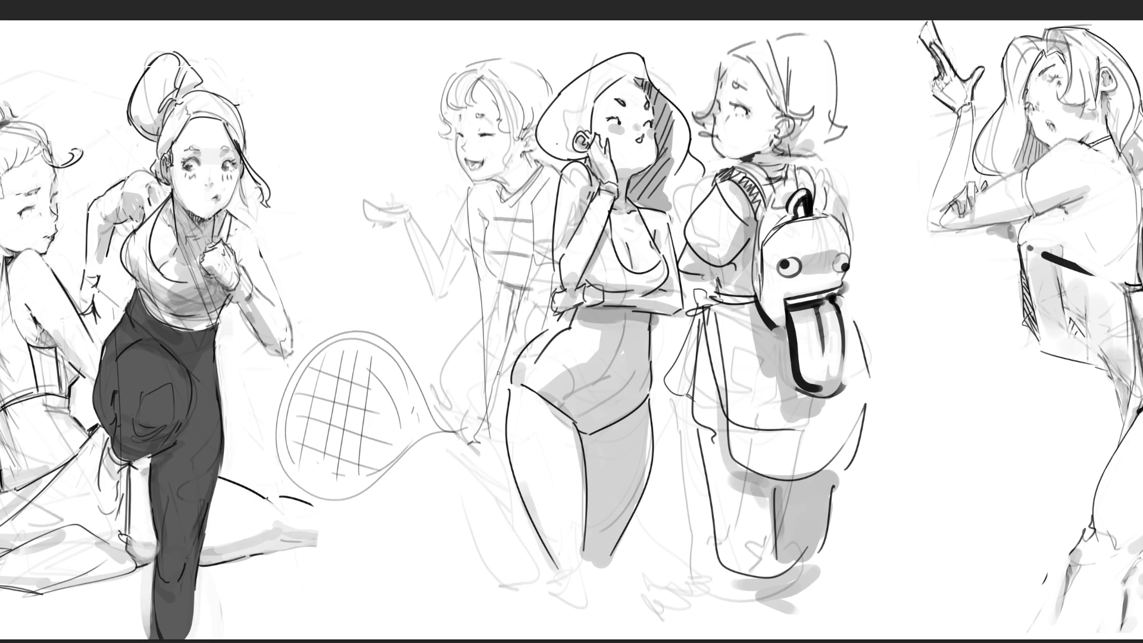
{"action": "left_click_drag", "start_coordinate": [487, 433], "coordinate": [490, 439]}
Sketch leg lines below the racket, undoing the diagonal ones and redrawing them vertical.
{"action": "mouse_move", "coordinate": [470, 461]}
{"action": "left_mouse_down"}
{"action": "mouse_move", "coordinate": [505, 494]}
{"action": "mouse_move", "coordinate": [461, 516]}
{"action": "mouse_move", "coordinate": [453, 587]}
{"action": "left_mouse_up"}
{"action": "left_click_drag", "start_coordinate": [488, 522], "coordinate": [450, 586]}
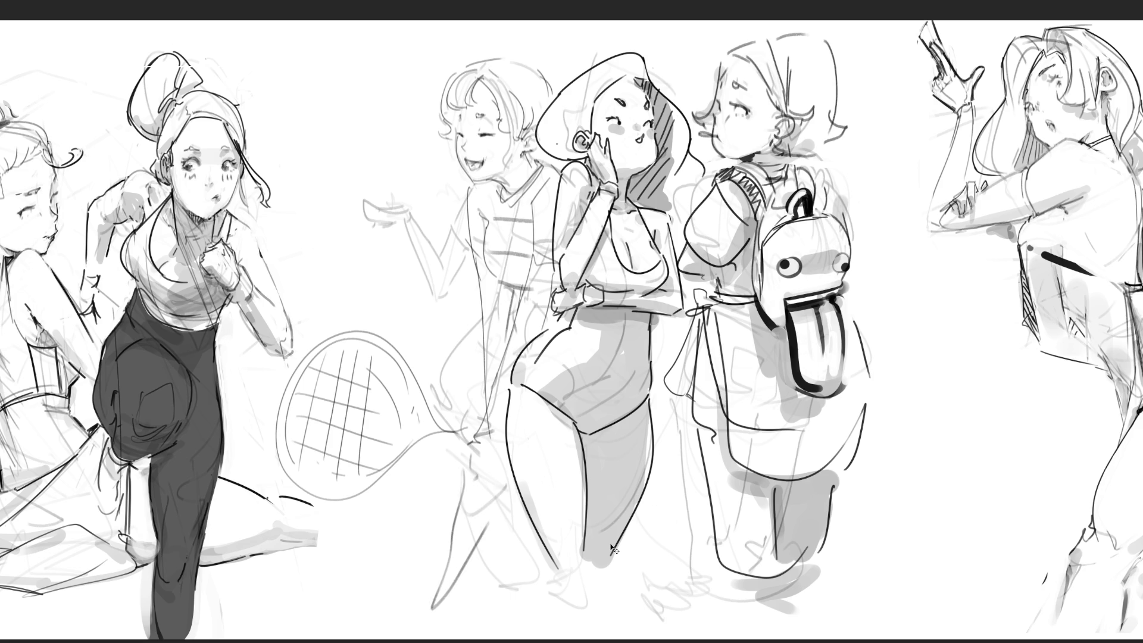
{"action": "key", "text": "ctrl+z"}
{"action": "key", "text": "ctrl+z"}
{"action": "left_click_drag", "start_coordinate": [468, 457], "coordinate": [474, 611]}
{"action": "left_click_drag", "start_coordinate": [501, 547], "coordinate": [486, 591]}
{"action": "left_click_drag", "start_coordinate": [509, 502], "coordinate": [473, 612]}
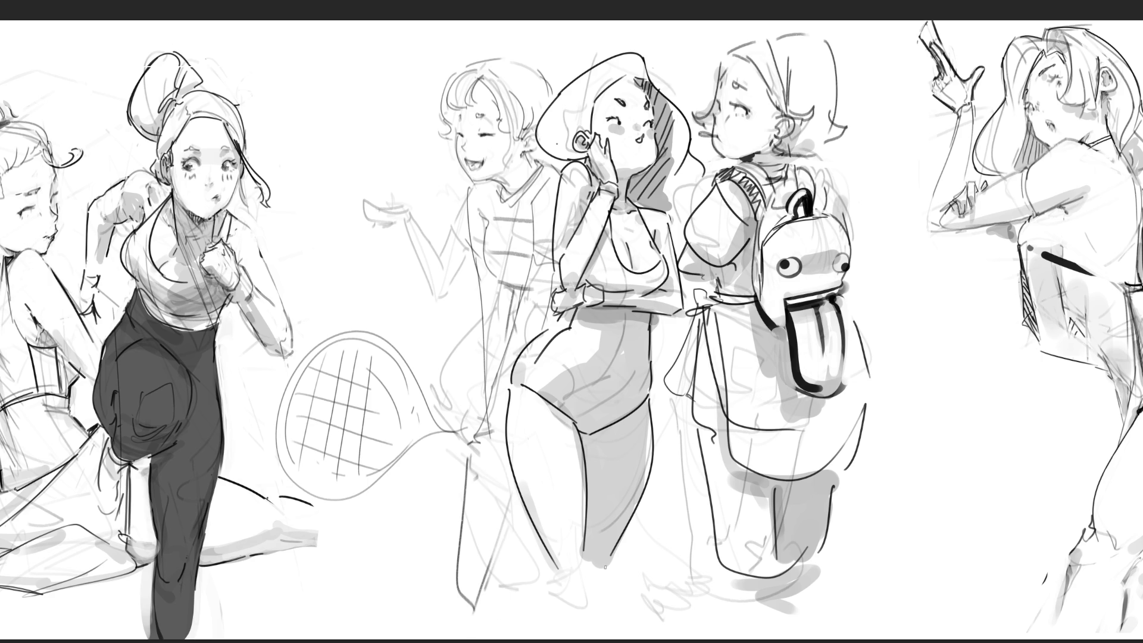
{"action": "left_click_drag", "start_coordinate": [618, 557], "coordinate": [638, 612]}
{"action": "left_click_drag", "start_coordinate": [643, 512], "coordinate": [652, 621]}
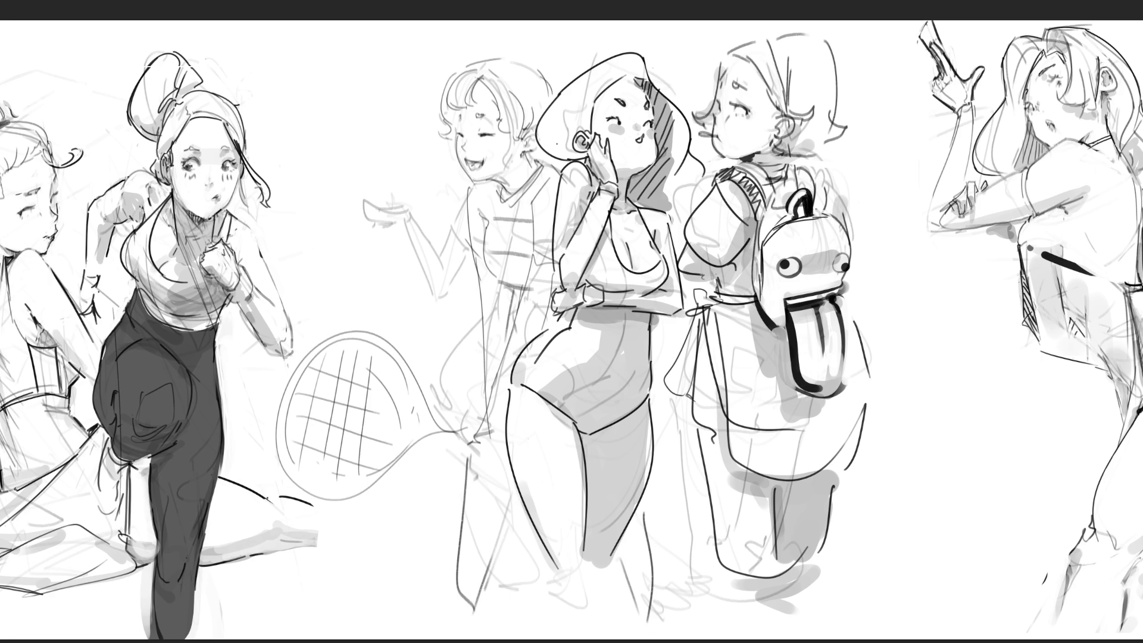